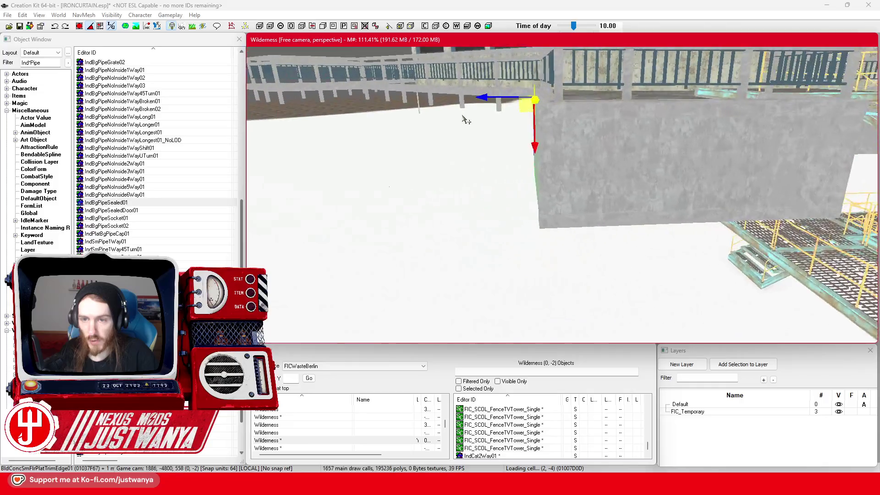
Step: Slide the concrete trim panel left along the low outer wall
left_click_drag(687, 150, 601, 146)
key("shift")
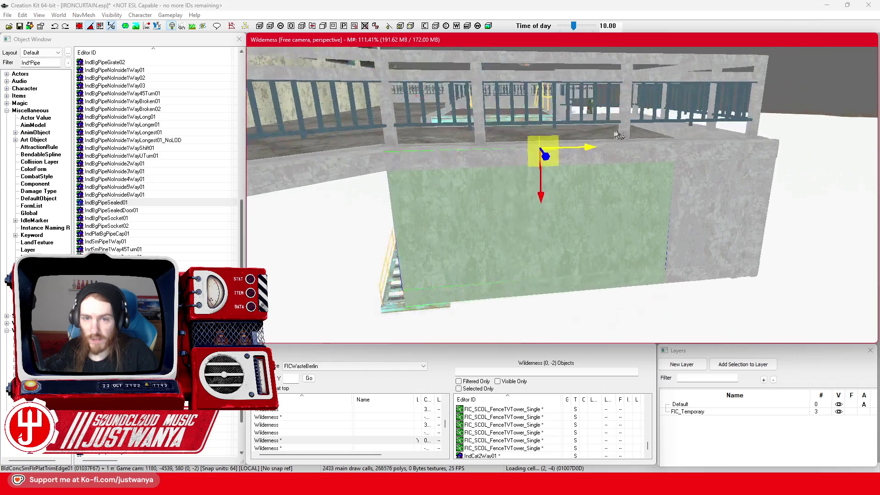
left_click_drag(589, 149, 584, 148)
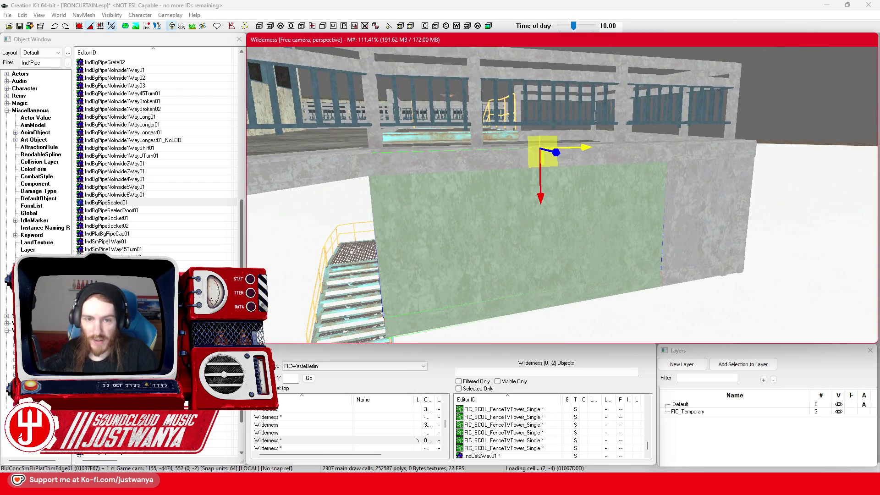
key("shift")
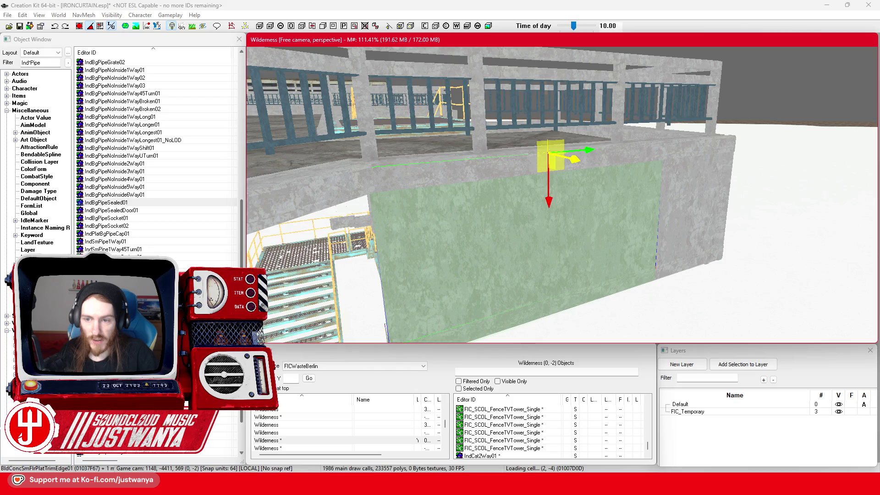
key("shift")
scroll(574, 158, "down", 3)
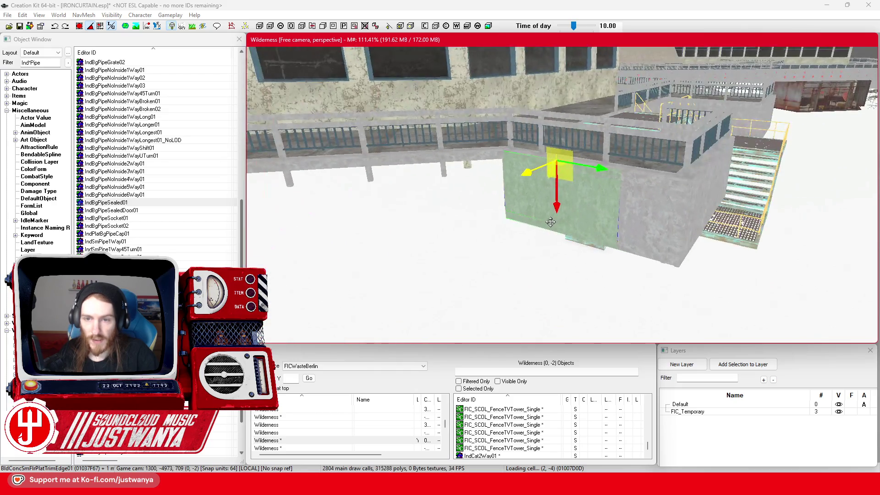
Step: Spin the trim panel perpendicular, undoing a stray tilt, and slide it left under the railing
left_click_drag(554, 179, 568, 193)
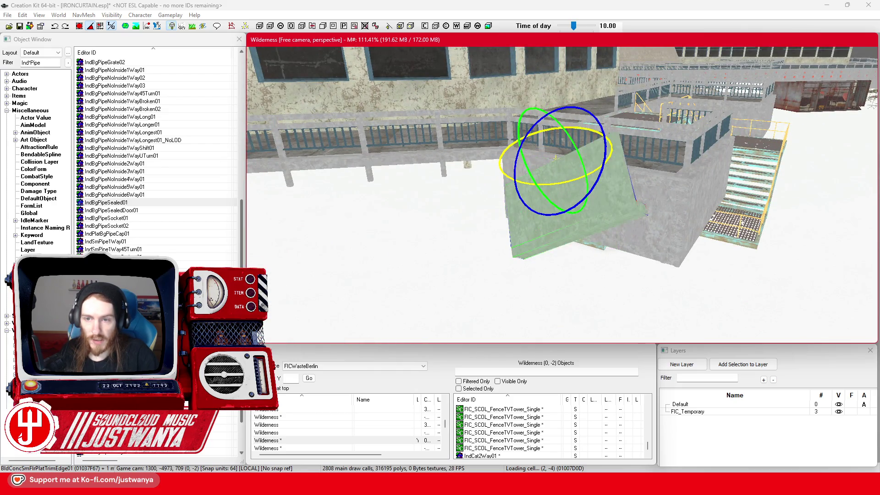
key("ctrl+z")
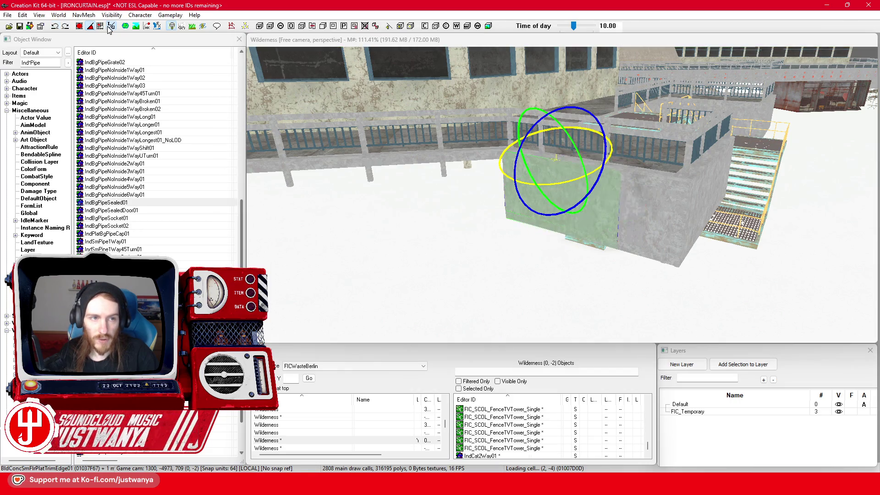
left_click_drag(583, 251, 549, 254)
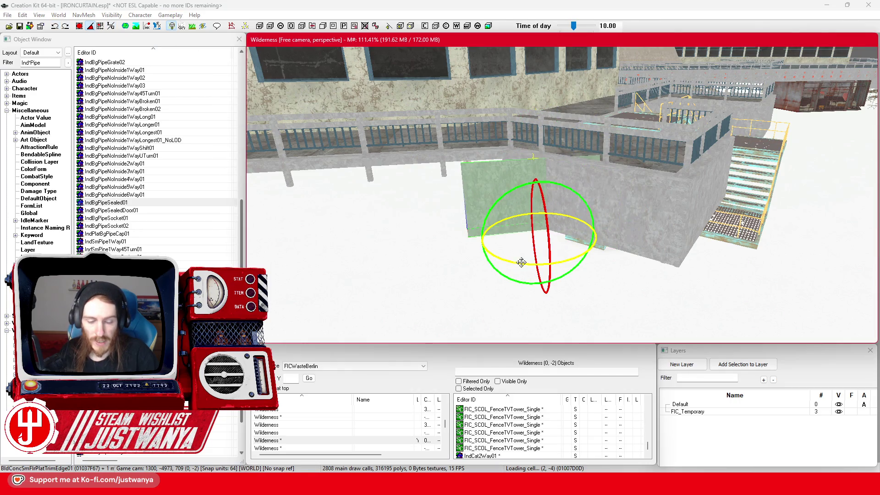
key("e")
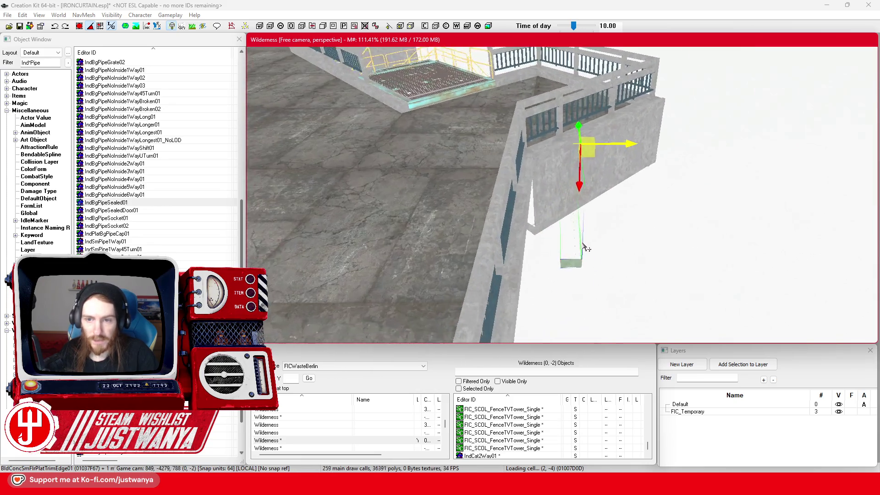
scroll(585, 248, "up", 5)
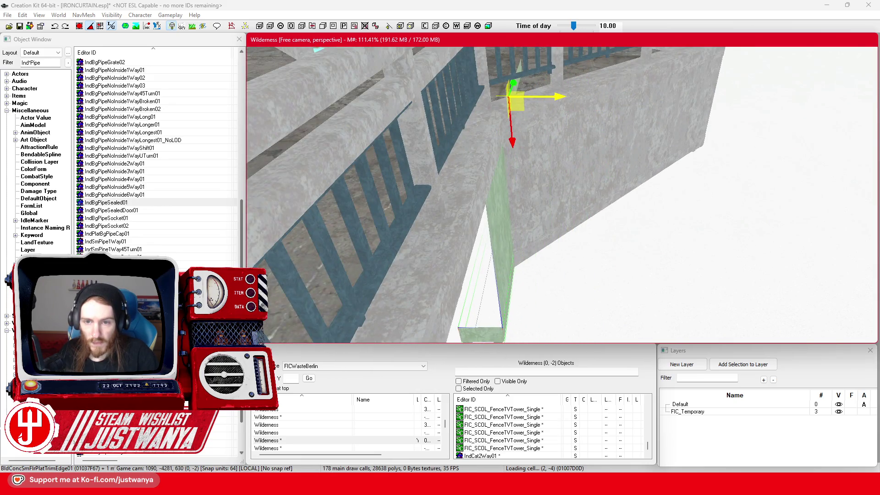
left_click_drag(563, 98, 501, 132)
mouse_move(673, 164)
left_mouse_down()
mouse_move(513, 157)
mouse_move(565, 113)
mouse_move(527, 131)
mouse_move(676, 142)
mouse_move(490, 144)
mouse_move(516, 135)
mouse_move(536, 166)
left_mouse_up()
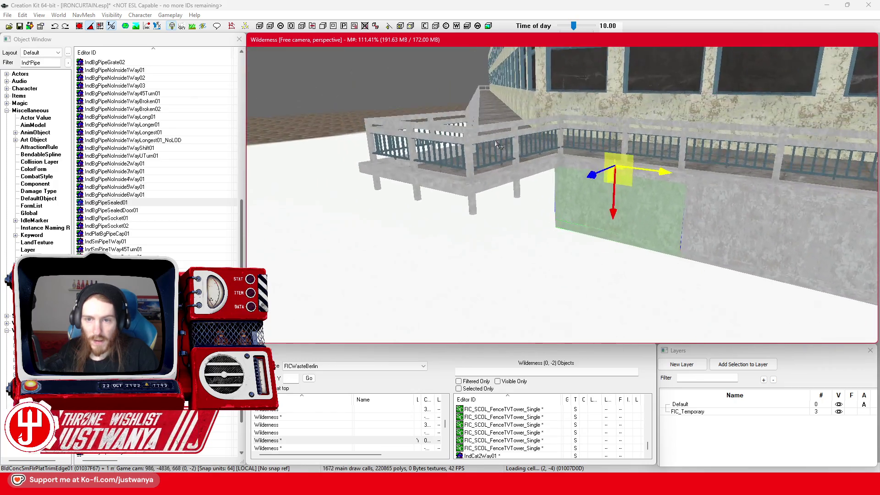
Step: Turn the trim panel a quarter-turn and slide it left along the wall
key("e")
mouse_move(609, 181)
left_mouse_down()
mouse_move(595, 270)
mouse_move(577, 275)
mouse_move(614, 261)
mouse_move(624, 277)
mouse_move(623, 226)
left_mouse_up()
key("w")
left_click_drag(643, 174, 579, 161)
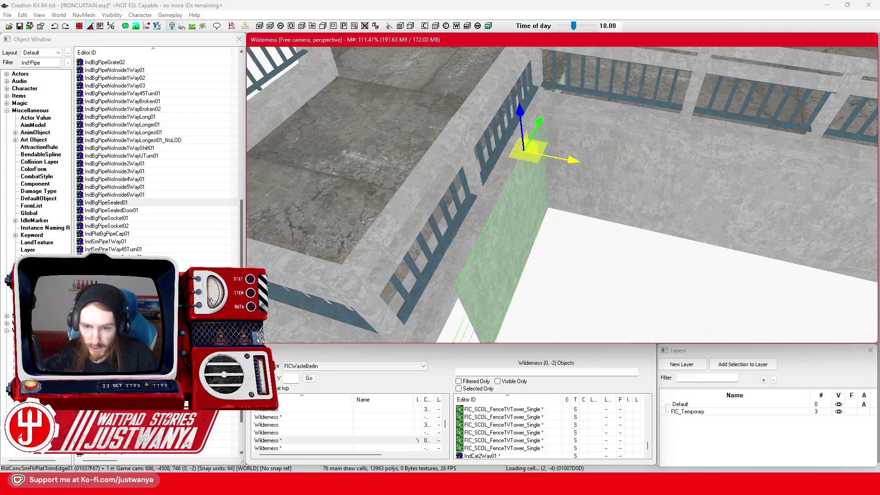
left_click_drag(568, 152, 556, 174)
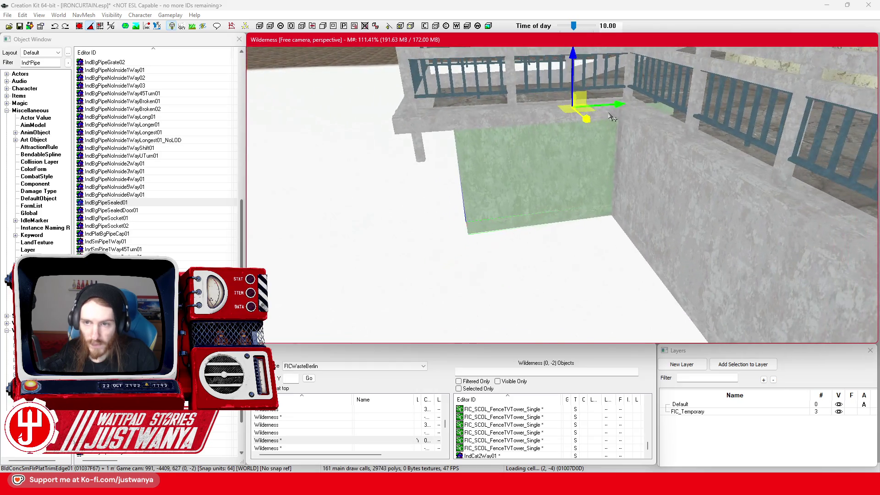
left_click_drag(558, 108, 547, 108)
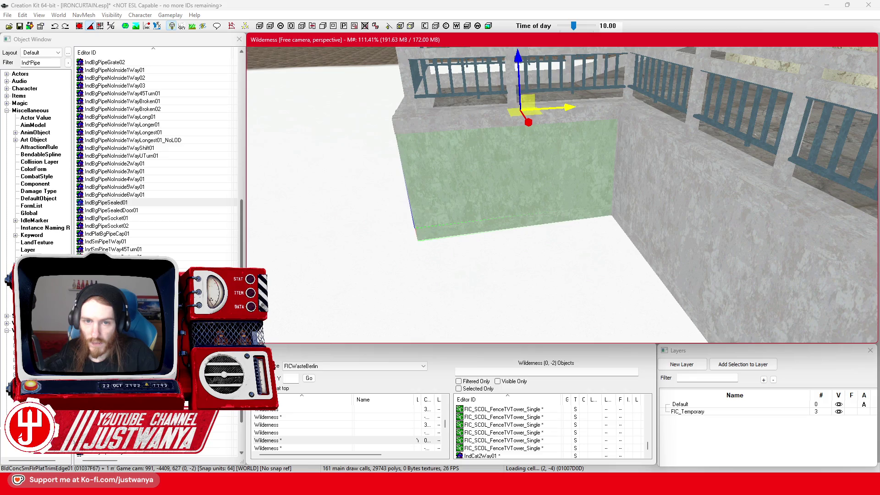
left_click_drag(565, 182, 560, 186)
Step: Re-rotate the panel to extend right along the wall and move it left and down into place
key("e")
key("q")
left_click_drag(570, 158, 573, 151)
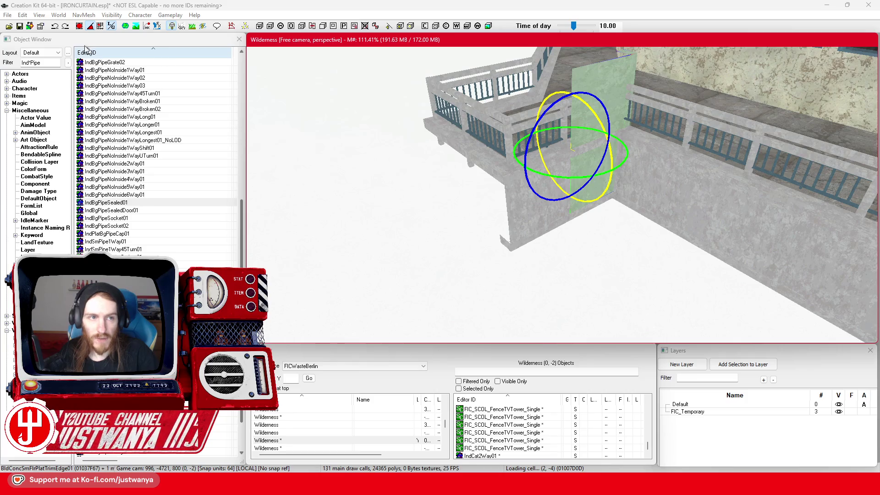
left_click(55, 27)
key("q")
left_click_drag(563, 262, 564, 261)
key("w")
left_click_drag(656, 132, 576, 171)
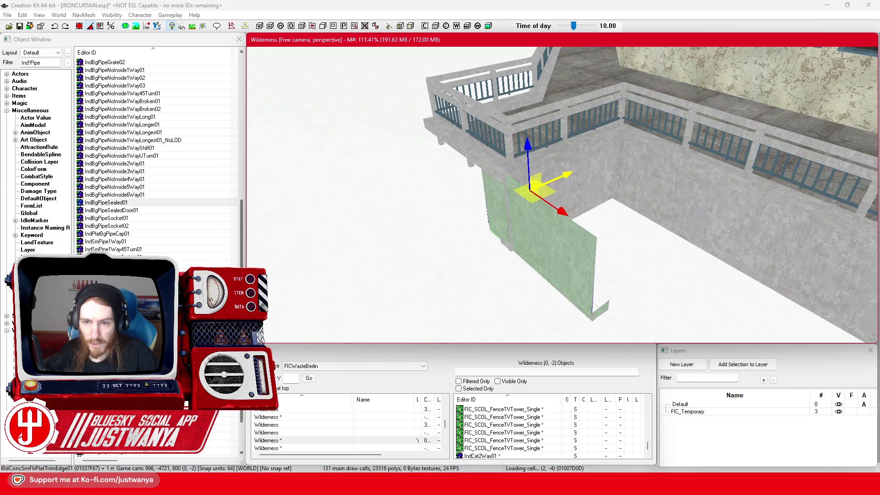
scroll(556, 183, "up", 2)
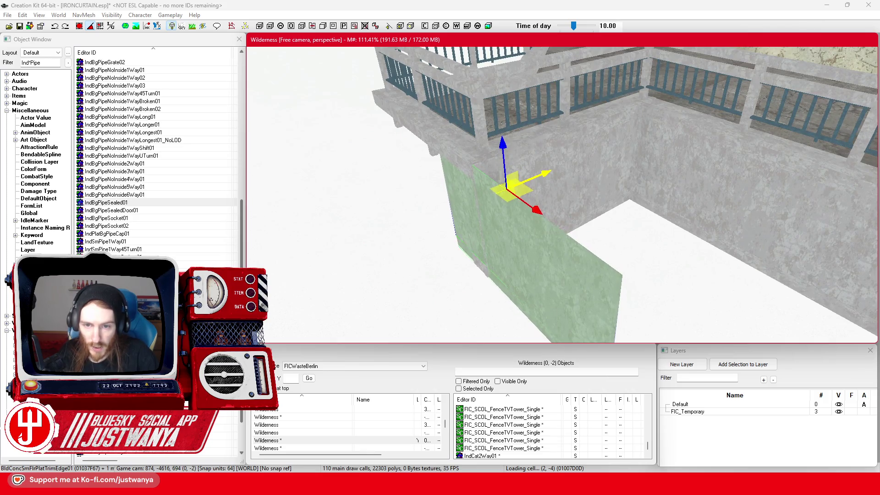
Step: Check the panel from several angles and slide it left until flush with the railing edge
key("shift")
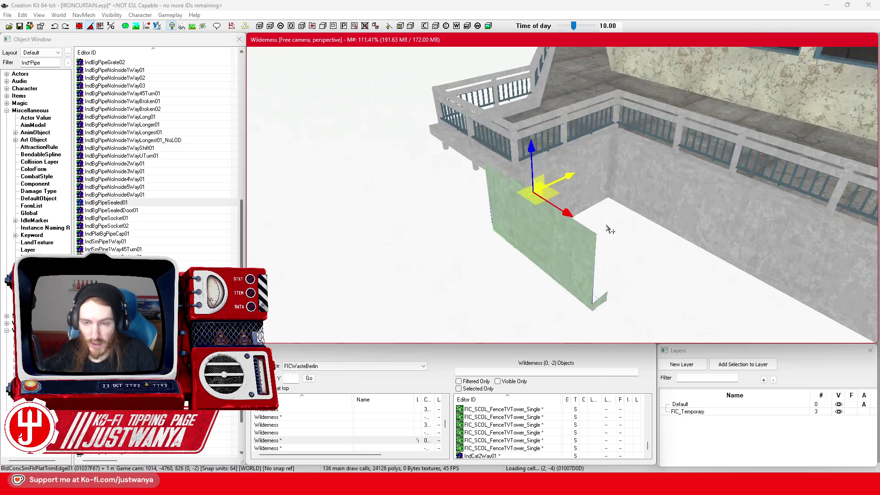
mouse_move(658, 177)
left_mouse_down()
mouse_move(508, 176)
mouse_move(525, 176)
left_mouse_up()
key("shift")
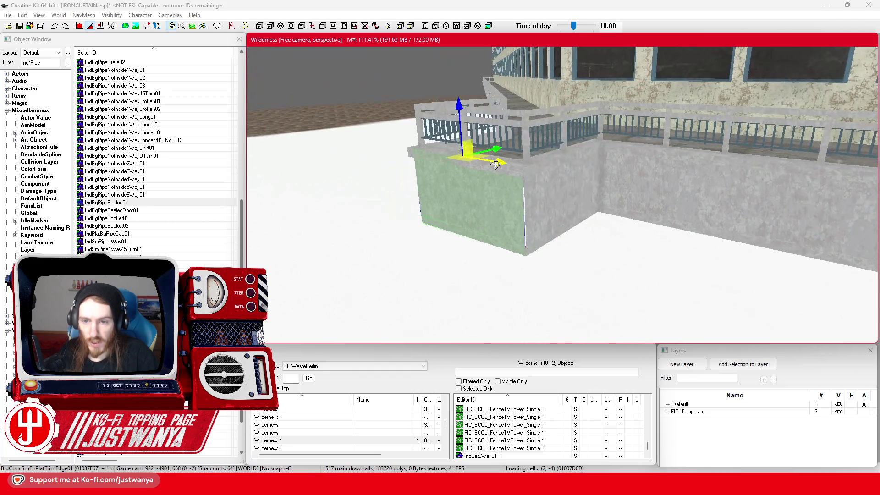
scroll(507, 173, "up", 2)
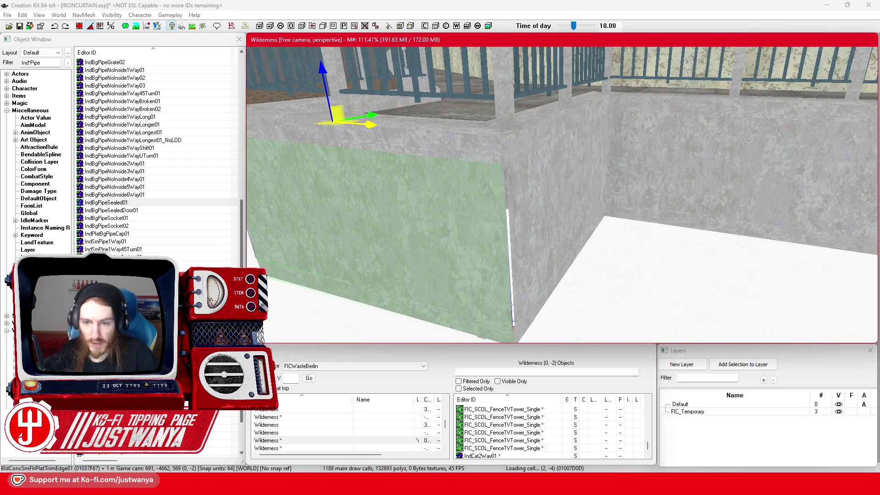
key("shift")
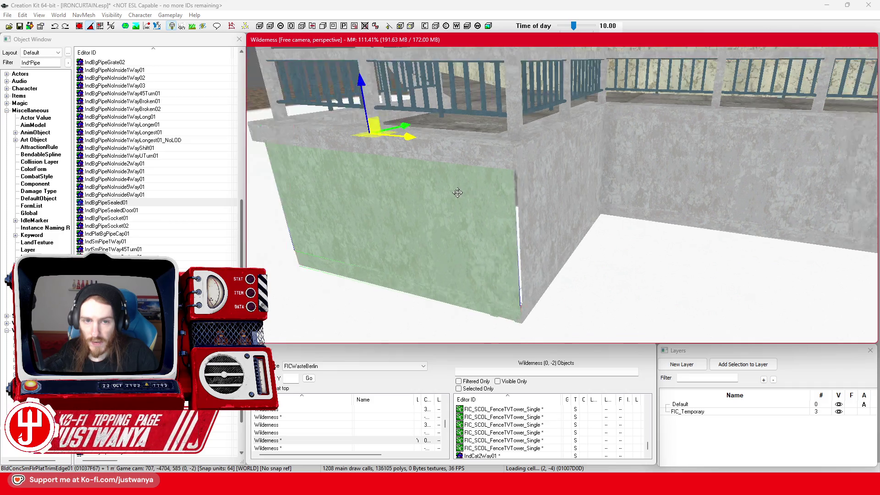
key("shift")
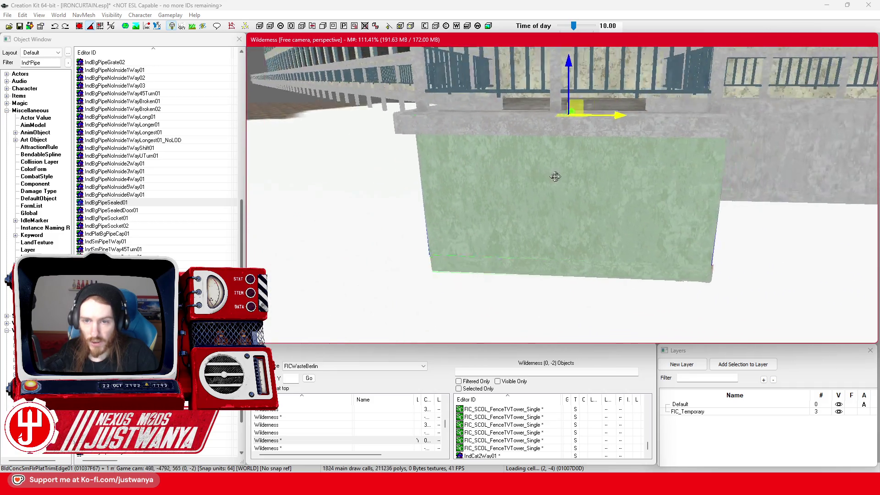
left_click_drag(579, 215, 558, 216)
key("shift")
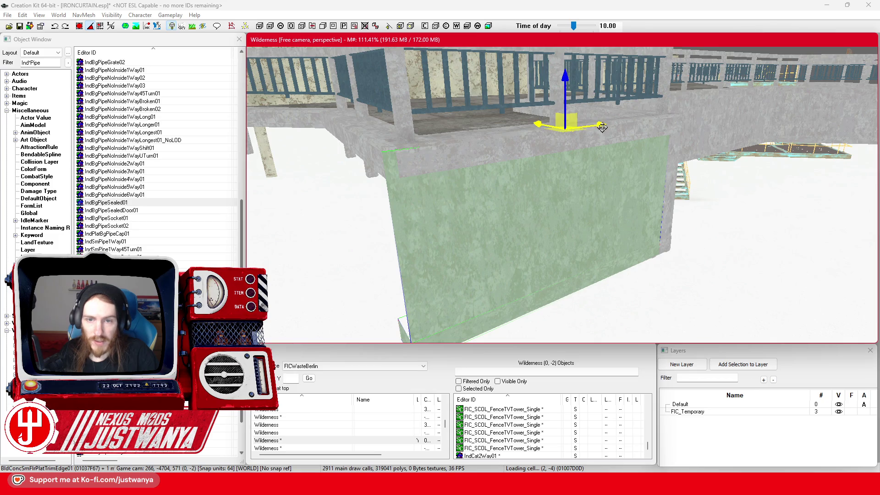
key("shift")
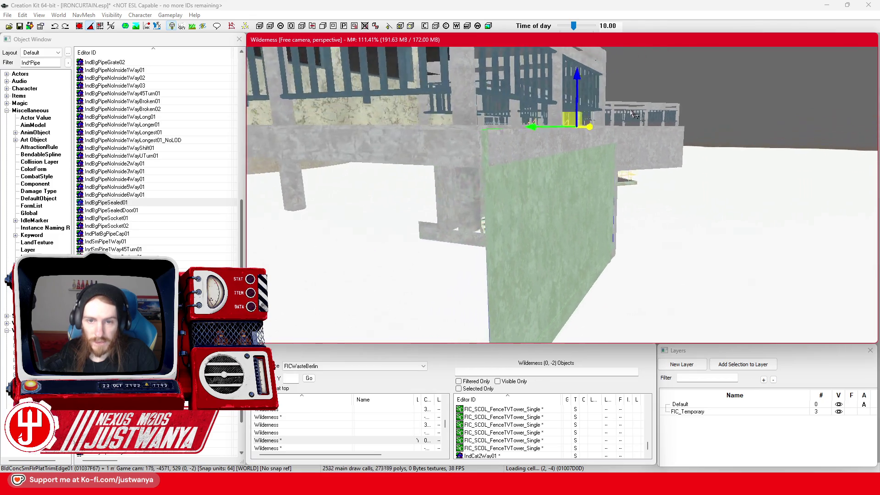
key("shift")
key("e")
scroll(580, 168, "down", 5)
Step: Rotate the panel a quarter-turn and slide it left toward the wall corner
left_click_drag(563, 188, 556, 215)
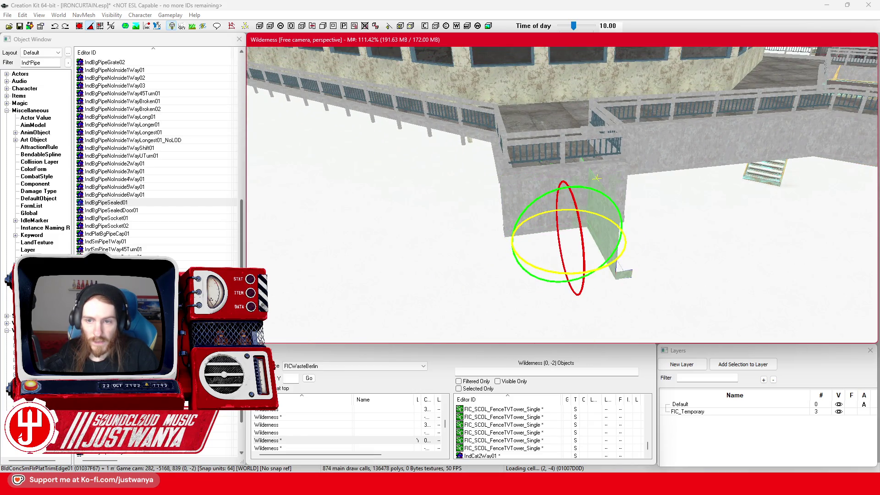
key("w")
left_click_drag(599, 173, 508, 186)
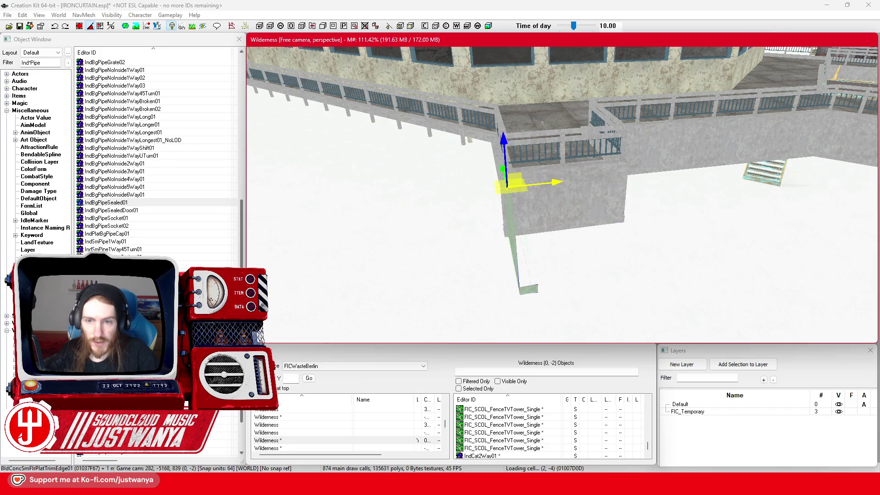
key("shift")
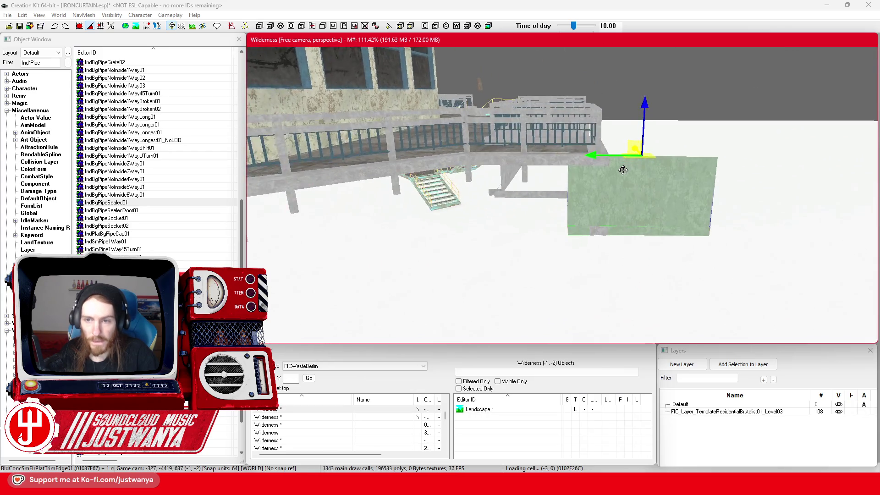
scroll(643, 144, "up", 3)
mouse_move(706, 121)
left_mouse_down()
mouse_move(475, 121)
mouse_move(513, 121)
left_mouse_up()
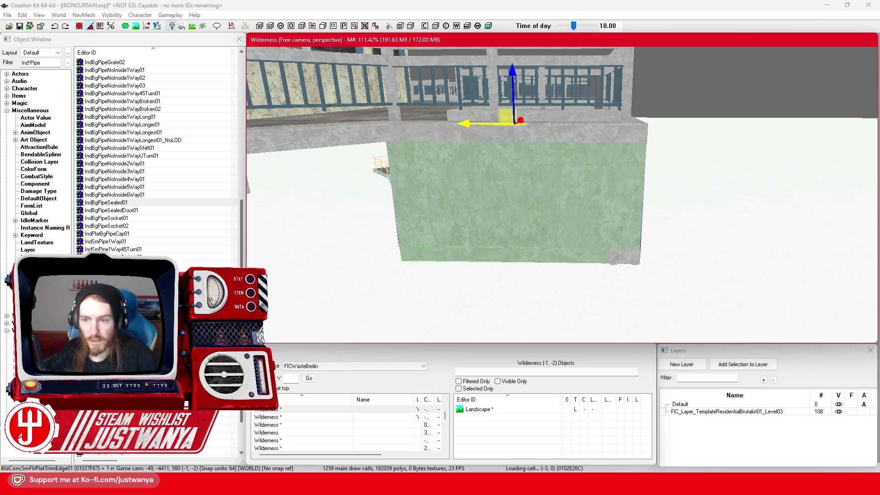
key("shift")
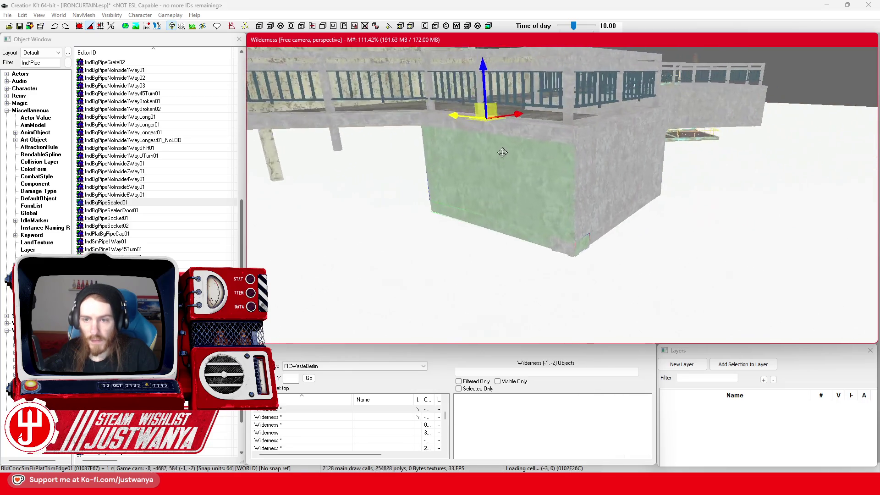
scroll(514, 158, "up", 3)
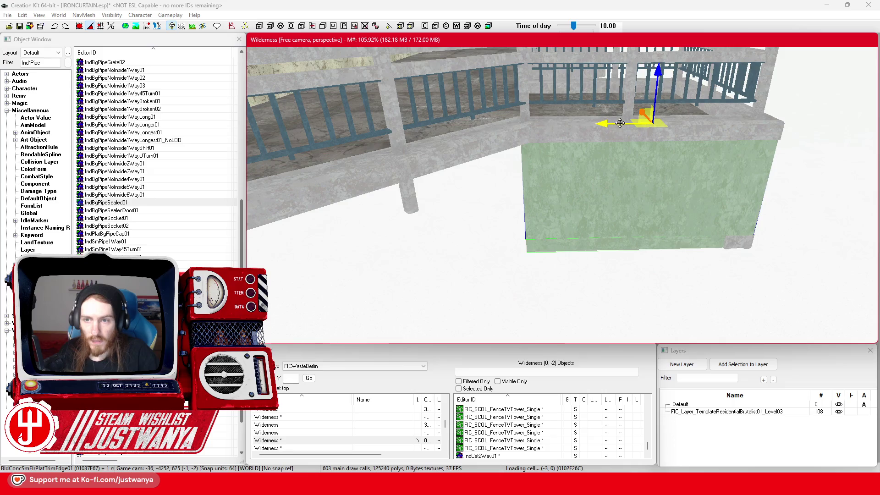
Step: Turn the wall piece around its vertical axis, then return to moving it on local axes
key("2")
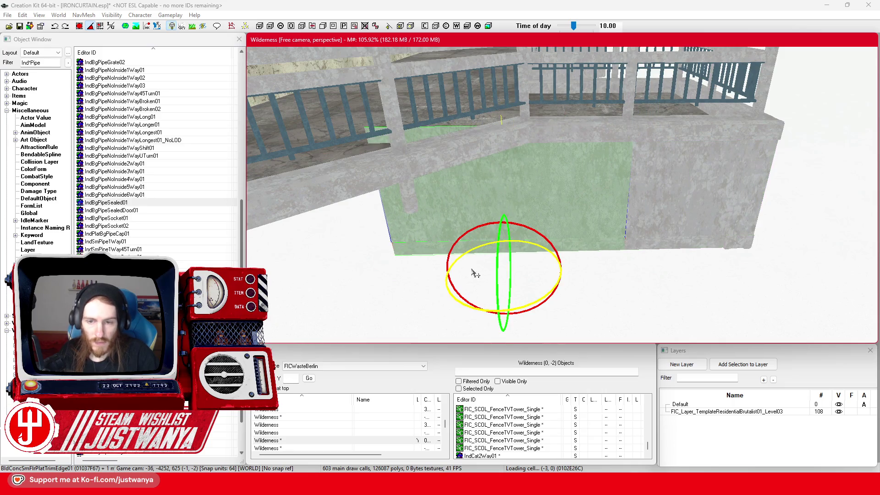
key("shift")
left_click_drag(496, 306, 472, 306)
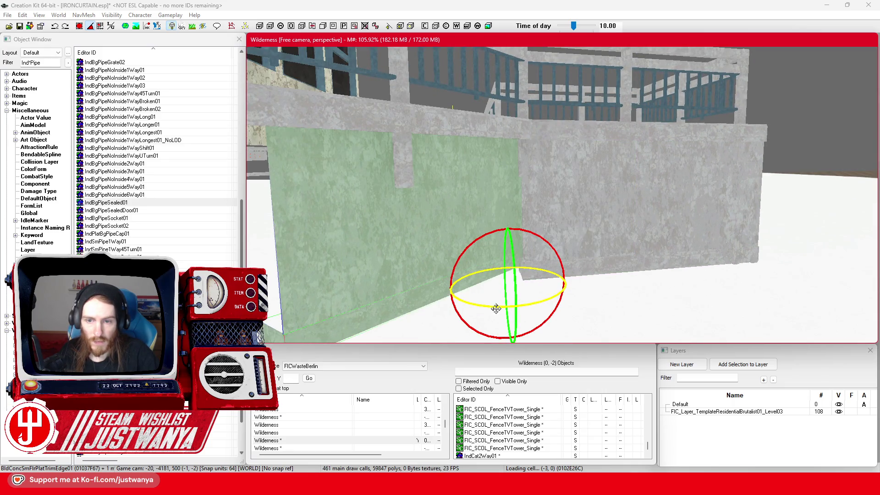
key("1")
key("shift")
key("shift")
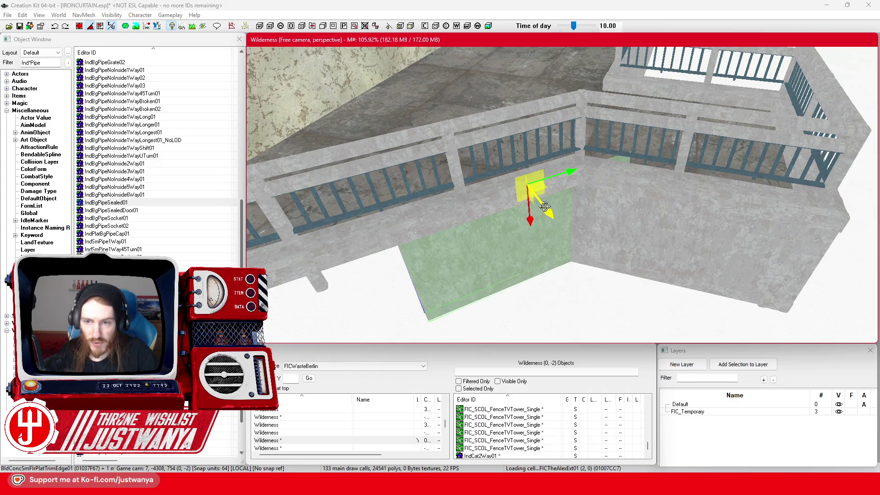
Step: Slide the selected wall piece slightly left along the wall
key("shift")
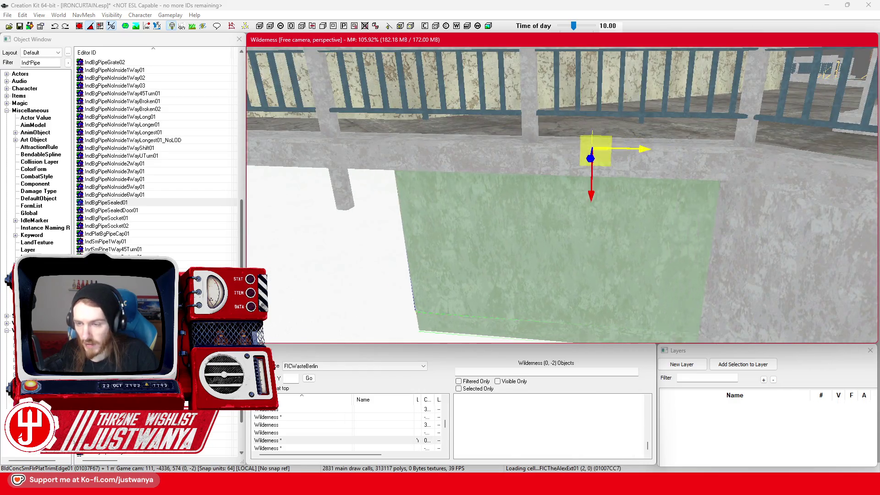
key("shift")
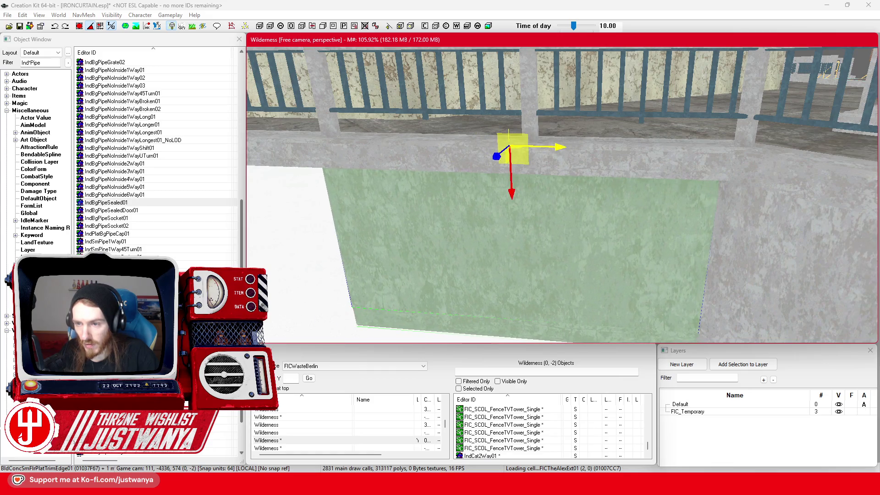
key("shift")
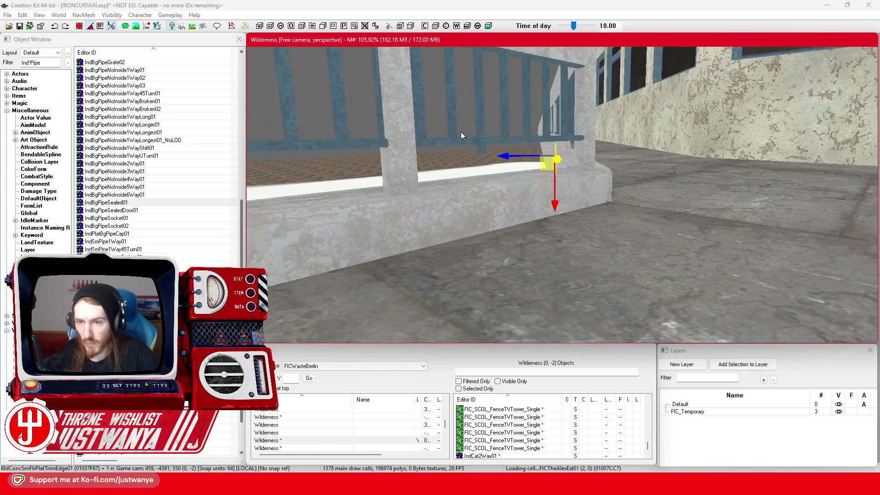
key("shift")
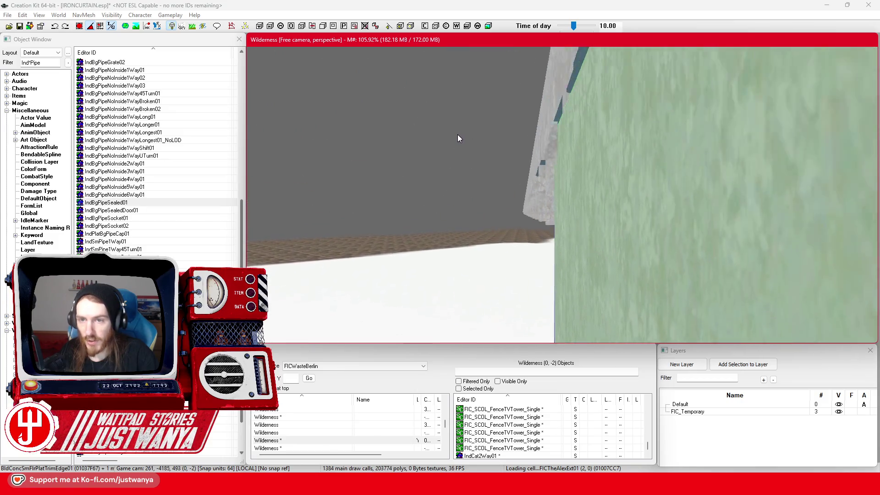
key("shift")
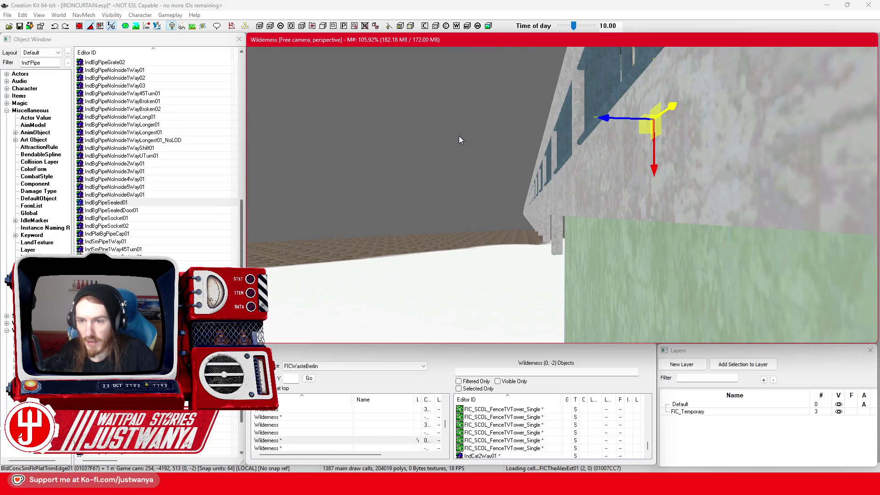
left_click_drag(606, 114, 602, 115)
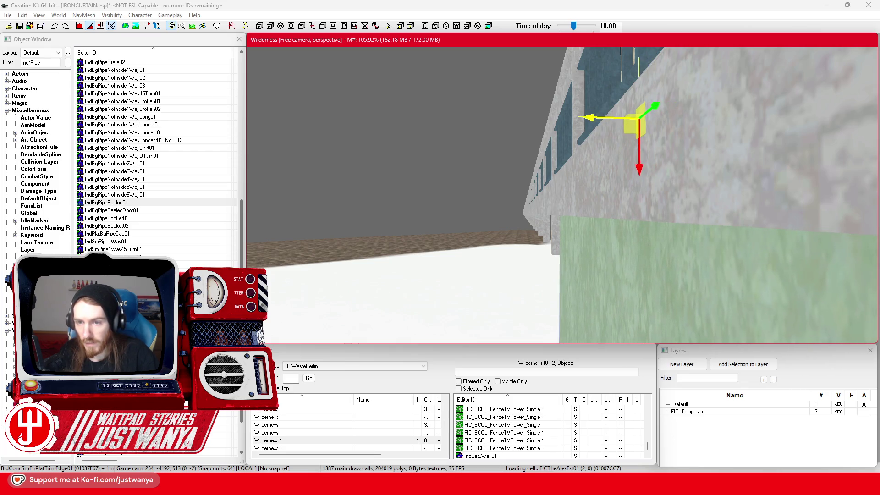
left_click_drag(629, 118, 606, 118)
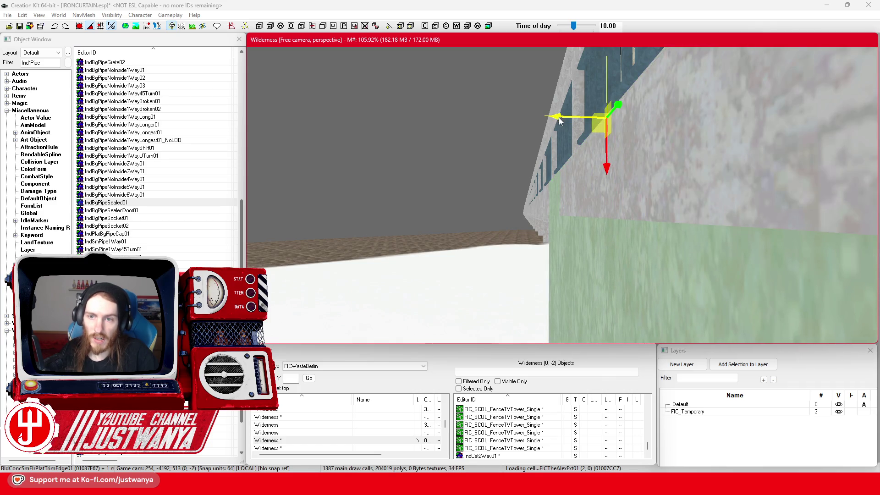
Step: Add the neighbouring wall piece to the selection and slide both left along the wall
key("f")
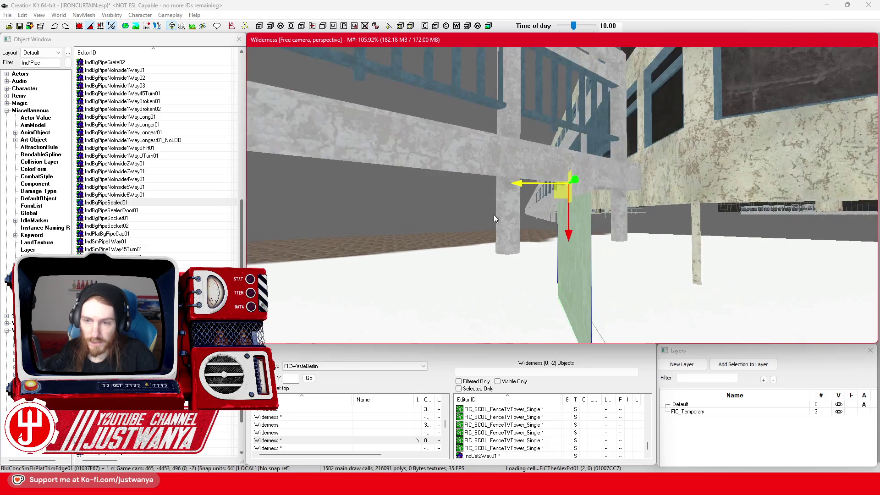
left_click_drag(569, 233, 537, 212)
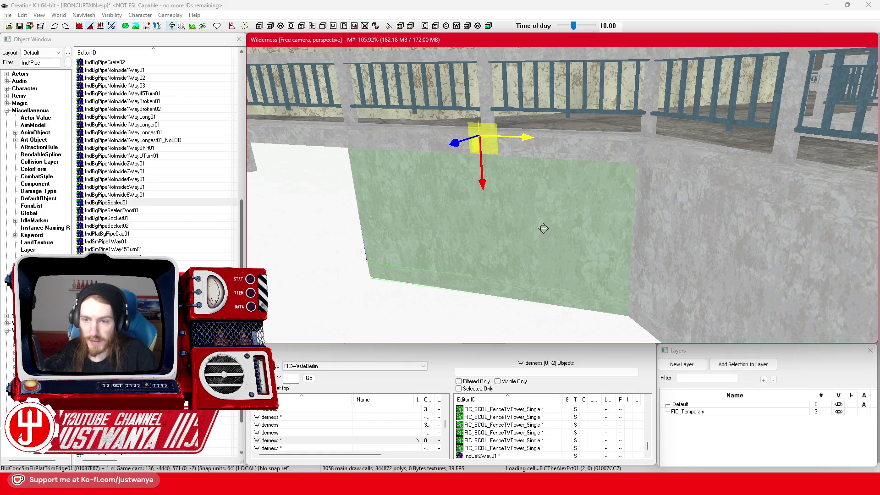
scroll(538, 230, "down", 5)
mouse_move(538, 230)
left_mouse_down()
mouse_move(655, 187)
mouse_move(504, 190)
left_mouse_up()
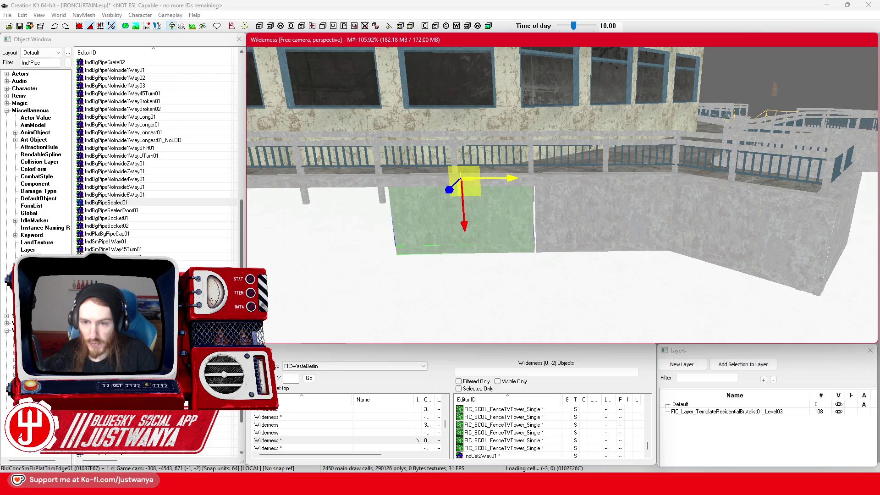
left_click(590, 233, "ctrl")
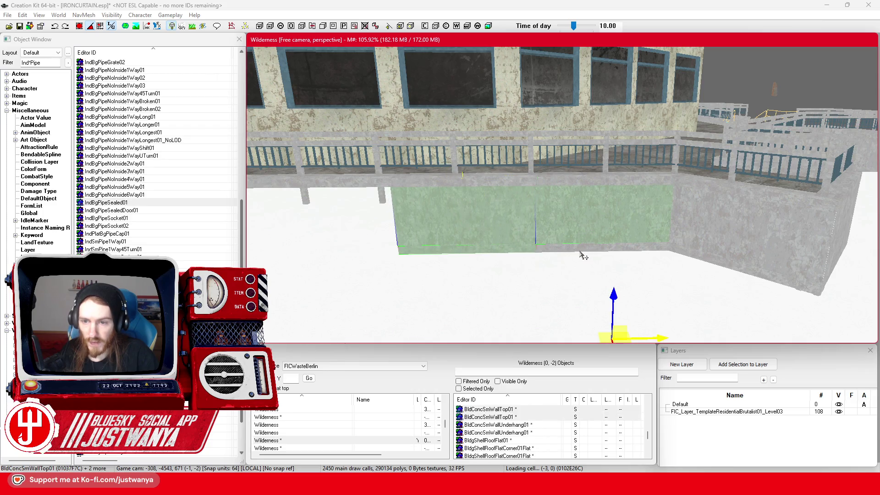
left_click_drag(657, 178, 367, 178)
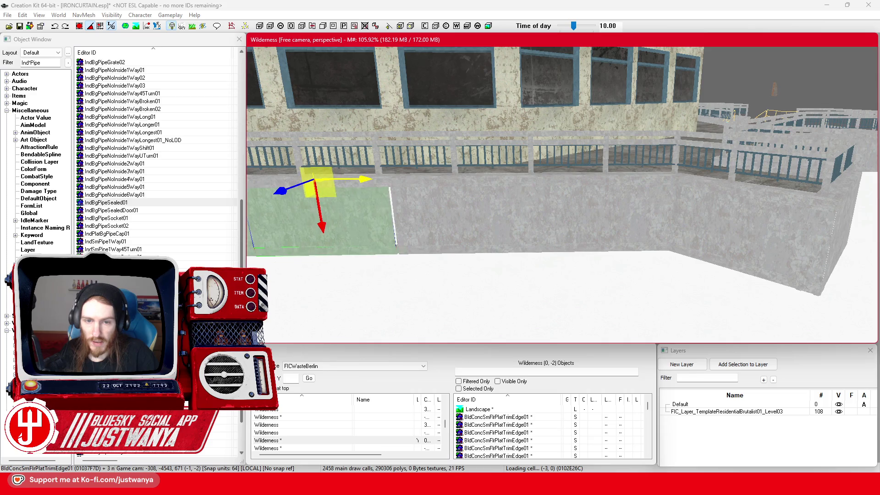
scroll(422, 208, "up", 3)
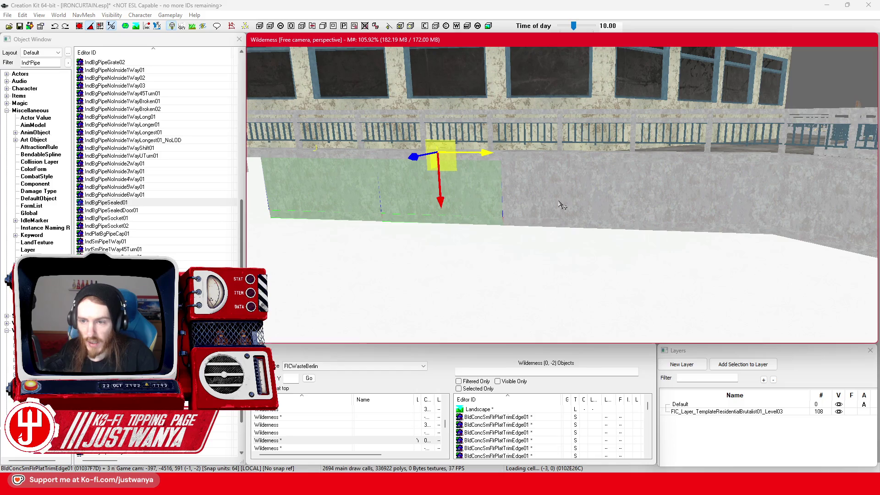
Step: Add more wall-top pieces and a floor trim edge, then shift the group left
left_click(562, 210, "ctrl")
left_click(596, 226, "ctrl")
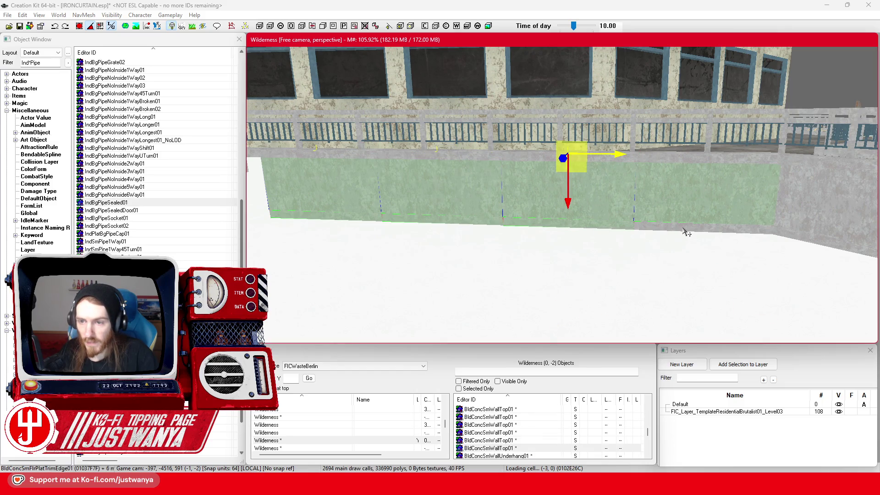
left_click(257, 150, "ctrl")
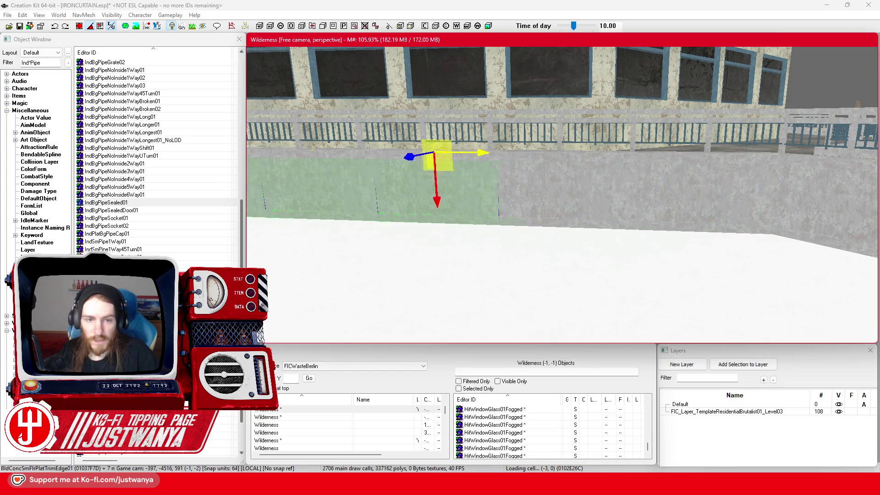
scroll(256, 150, "down", 5)
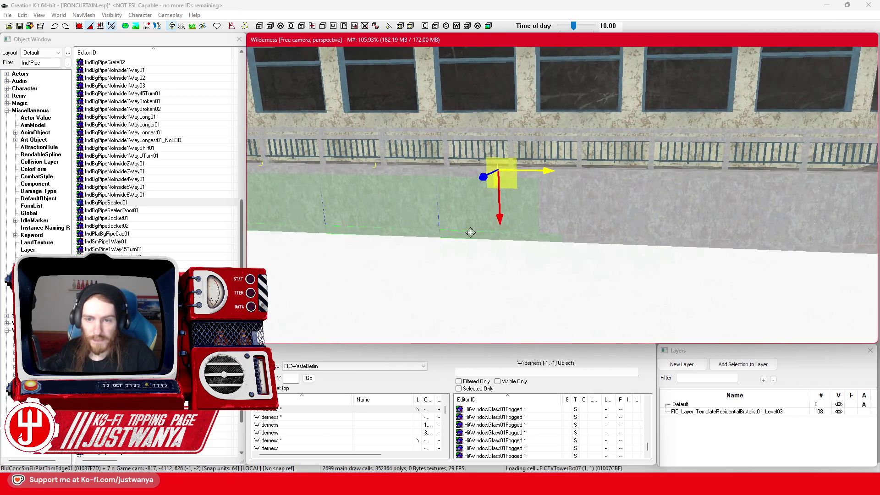
mouse_move(534, 176)
left_mouse_down()
mouse_move(447, 177)
mouse_move(502, 177)
left_mouse_up()
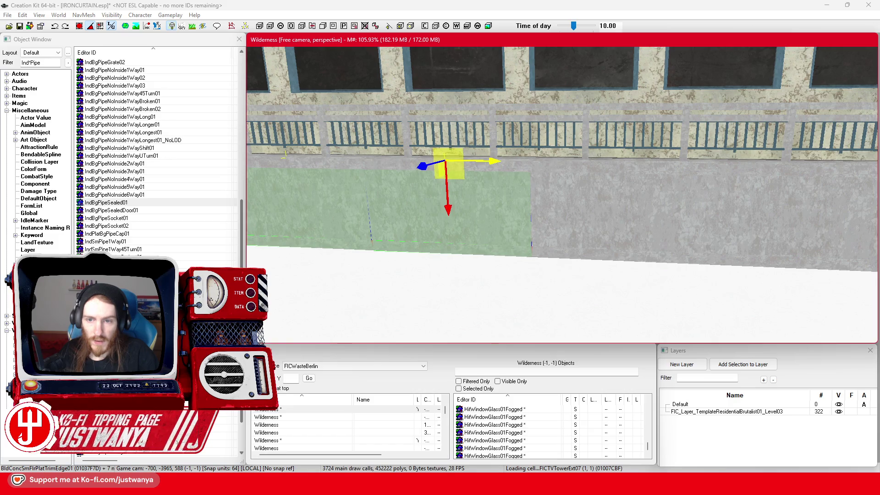
Step: Add four more wall pieces and floor trim edges to the selection
left_click(581, 222, "ctrl")
left_click(568, 253, "ctrl")
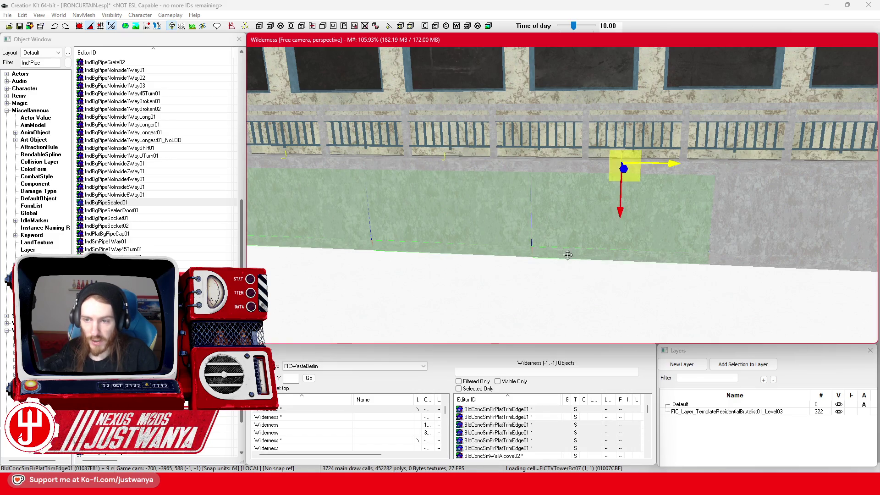
scroll(550, 250, "down", 3)
left_click(624, 211, "ctrl")
left_click(611, 236, "ctrl")
scroll(596, 224, "down", 2)
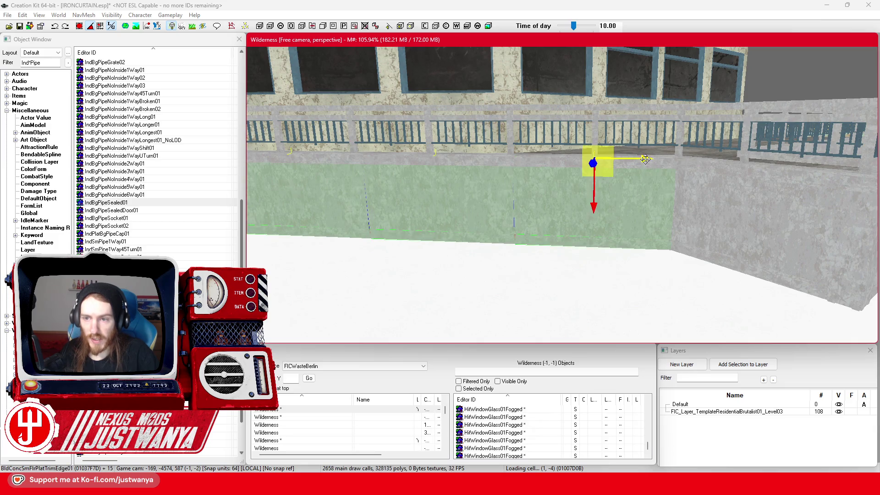
scroll(460, 243, "up", 5)
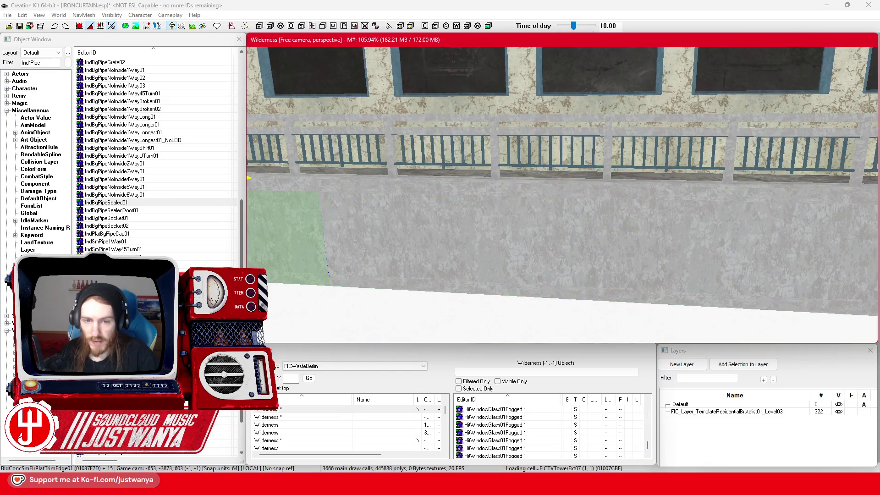
scroll(395, 219, "up", 3)
Step: Slide the whole selected run far left along the low wall
left_click_drag(662, 187, 229, 187)
scroll(564, 212, "down", 3)
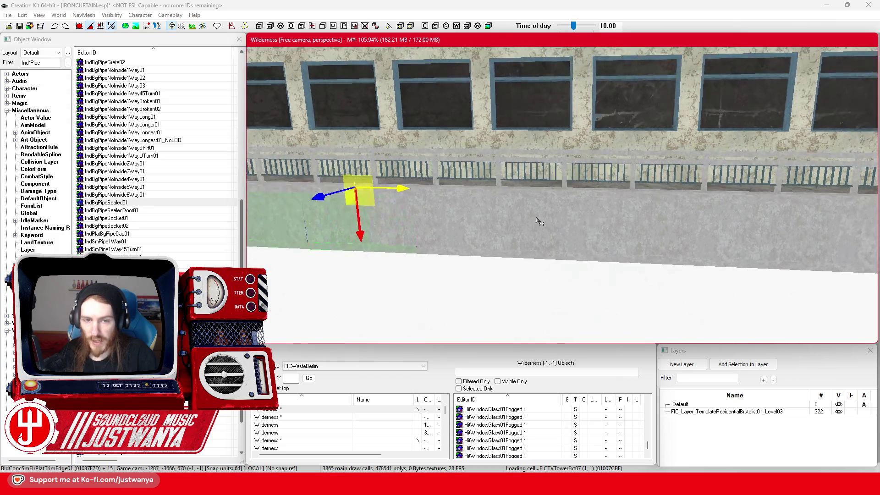
mouse_move(655, 194)
left_mouse_down()
mouse_move(538, 195)
mouse_move(590, 194)
left_mouse_up()
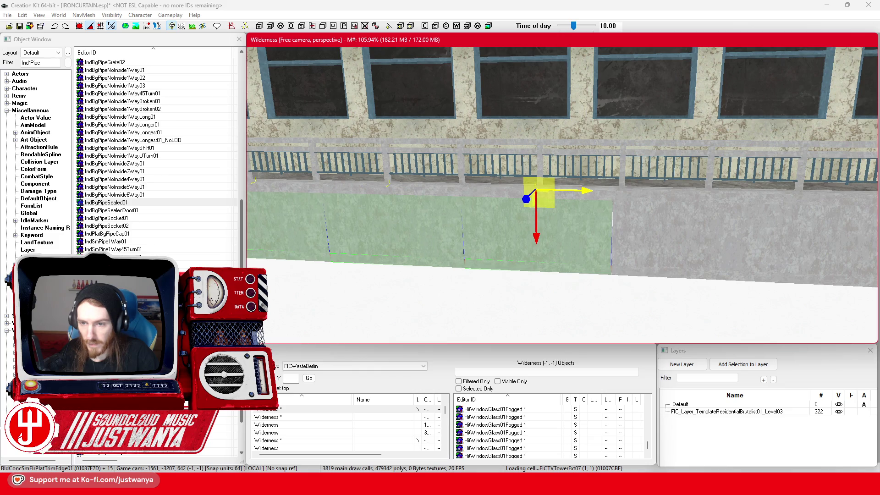
scroll(589, 235, "down", 5)
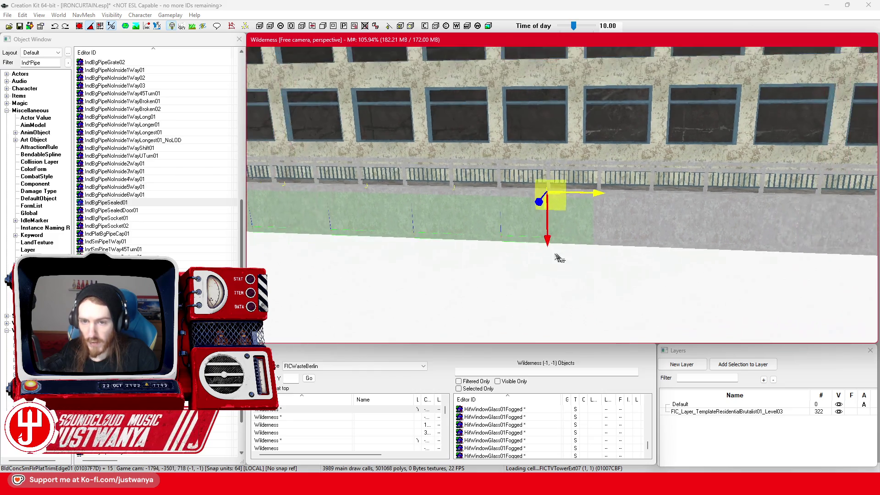
scroll(597, 279, "down", 5)
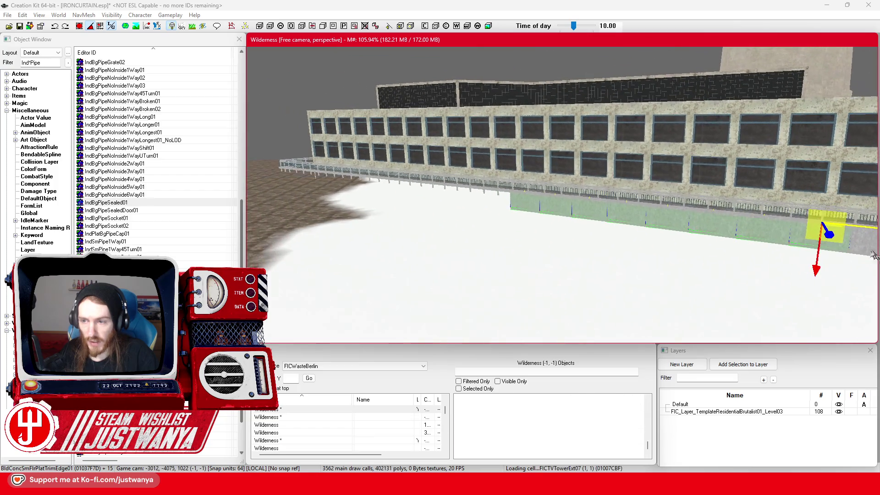
Step: Move the selected pieces further left along the building
left_click_drag(824, 229, 504, 195)
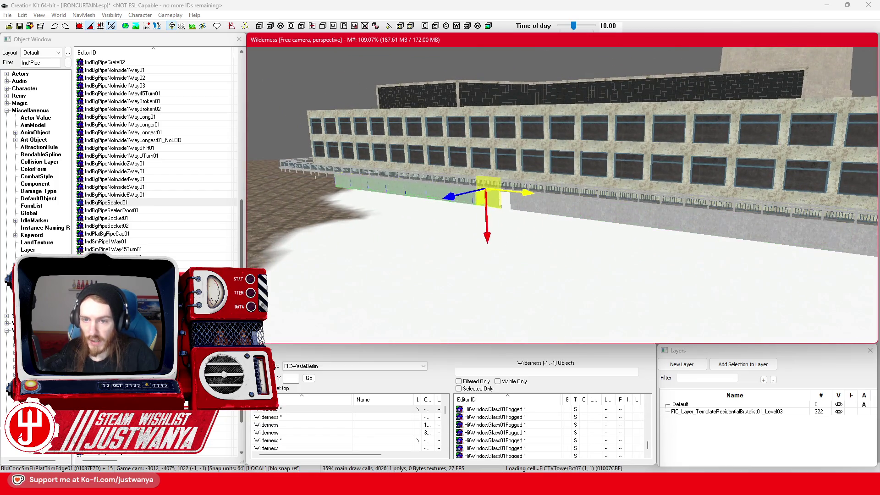
scroll(504, 246, "up", 3)
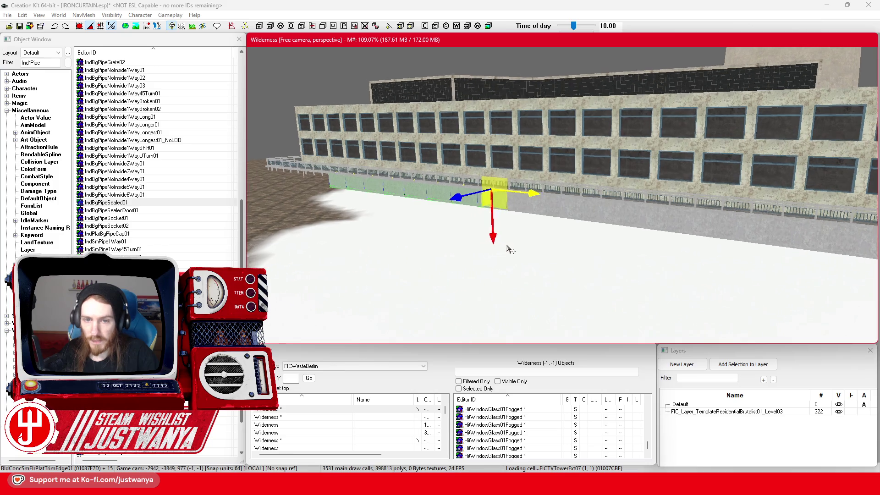
scroll(507, 248, "up", 3)
scroll(508, 248, "up", 5)
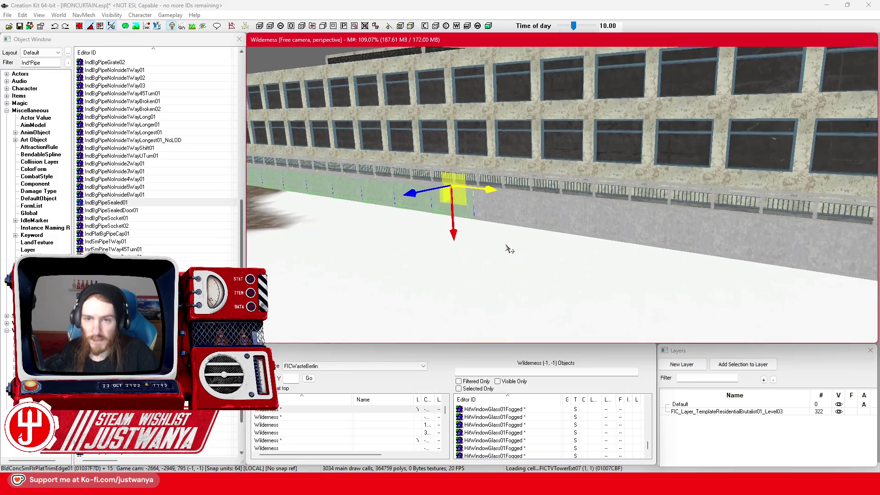
scroll(509, 250, "down", 5)
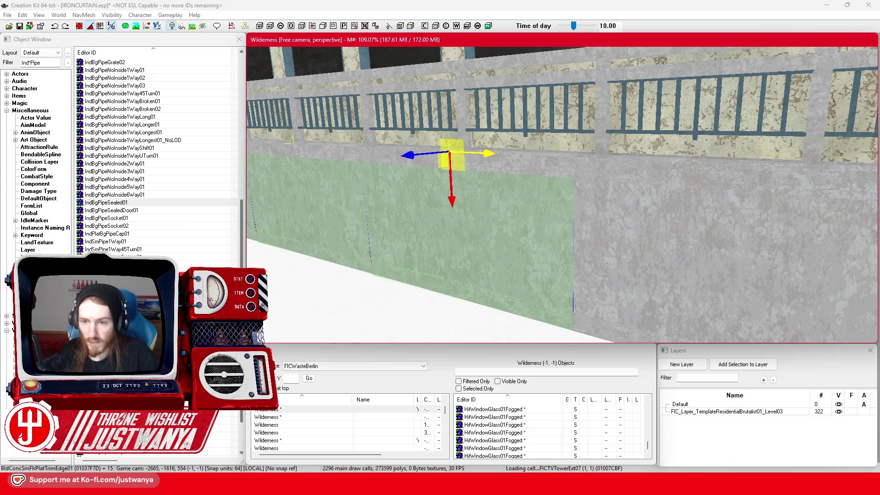
scroll(403, 230, "up", 5)
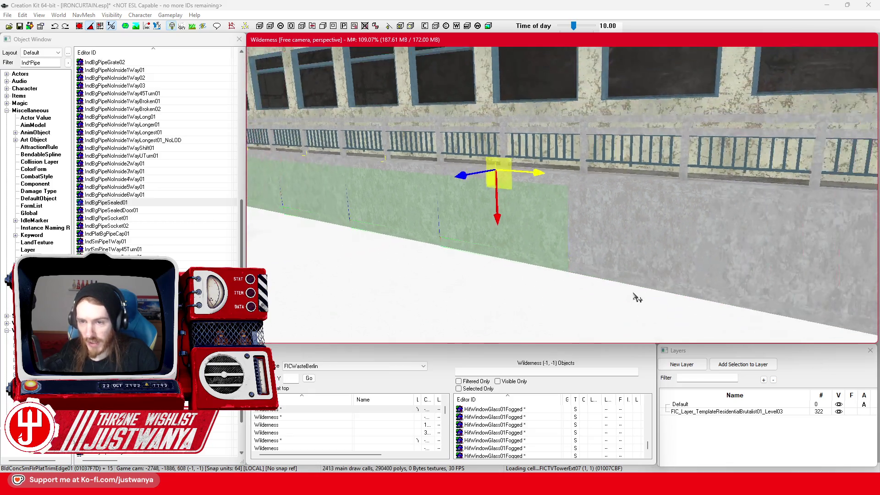
scroll(415, 231, "up", 5)
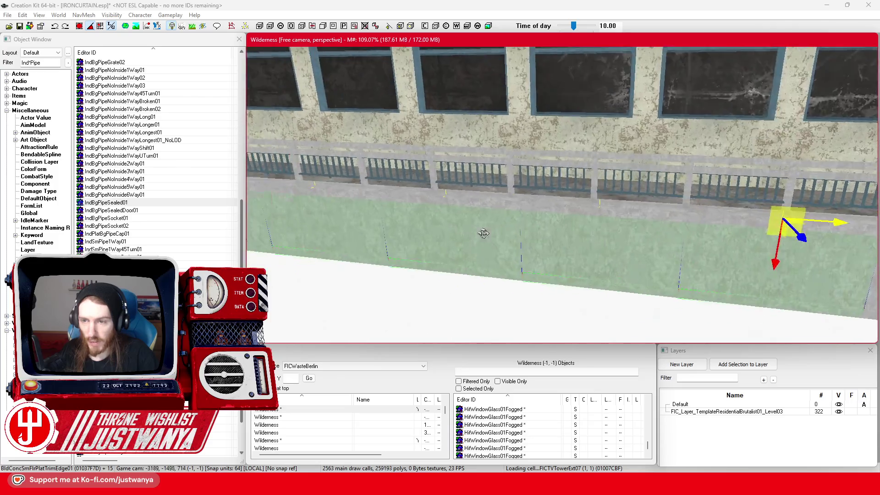
scroll(496, 235, "down", 5)
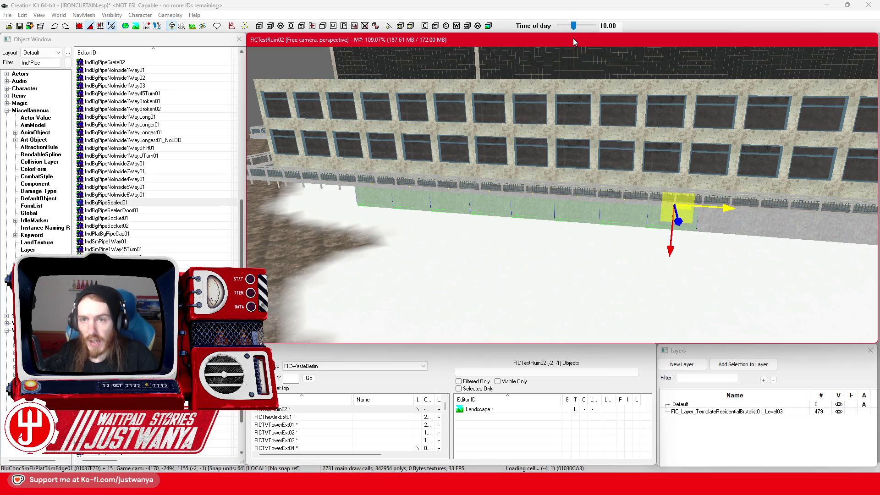
Step: Select the green FlrPlatTrimEdge panels and slide them left along the wall
left_click(737, 207)
left_click_drag(727, 210, 426, 189)
scroll(388, 210, "up", 5)
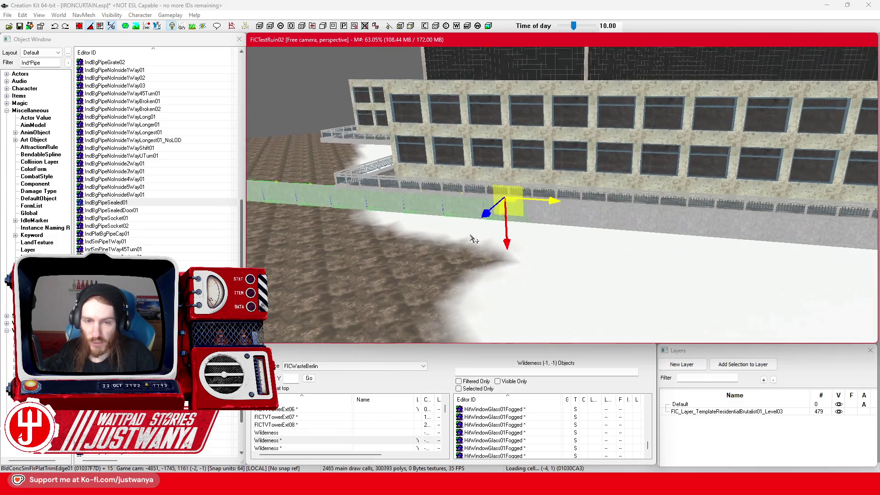
scroll(535, 268, "up", 10)
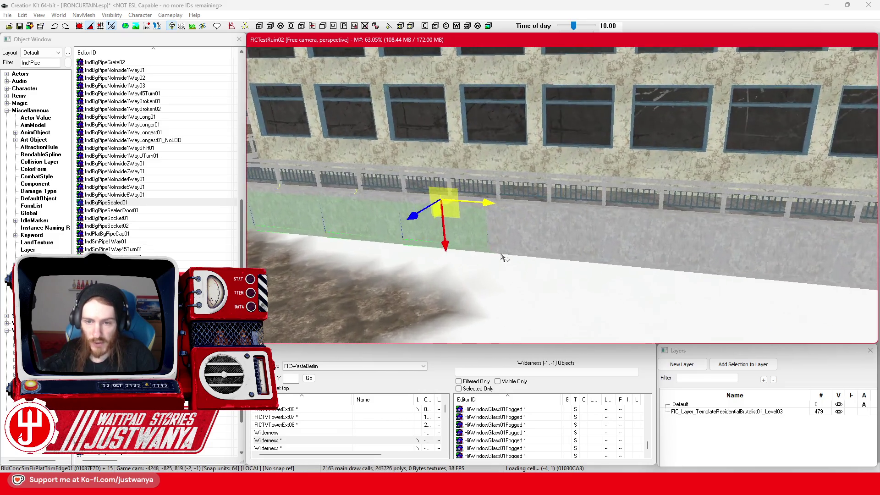
scroll(576, 225, "up", 3)
left_click_drag(591, 196, 504, 186)
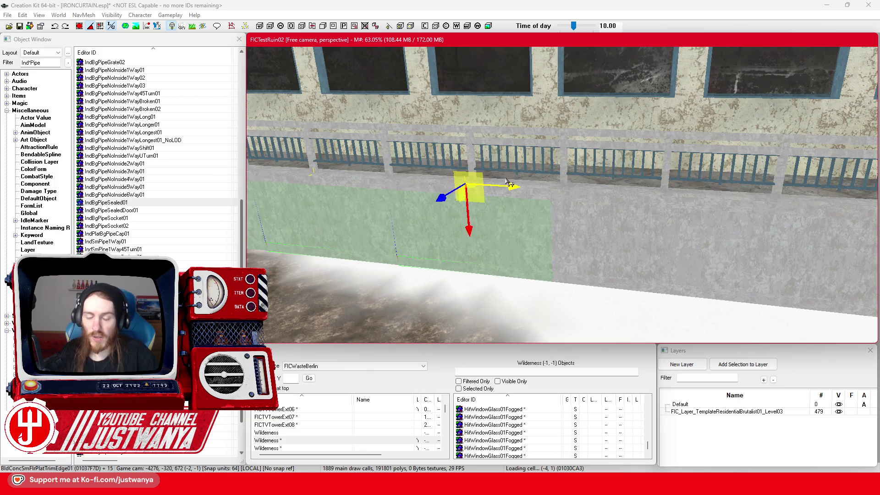
scroll(441, 196, "down", 10)
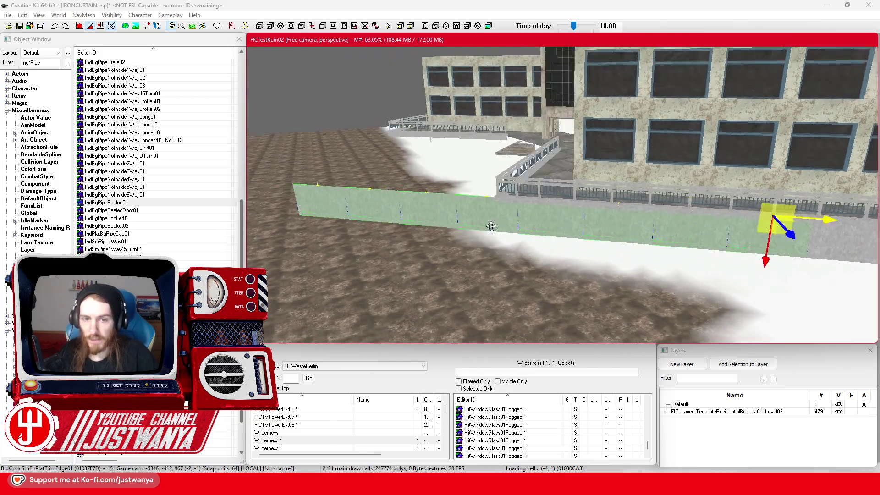
Step: Select seven wall-top and trim edge pieces and delete them
left_click(405, 213)
scroll(405, 212, "up", 3)
left_click(431, 215, "ctrl")
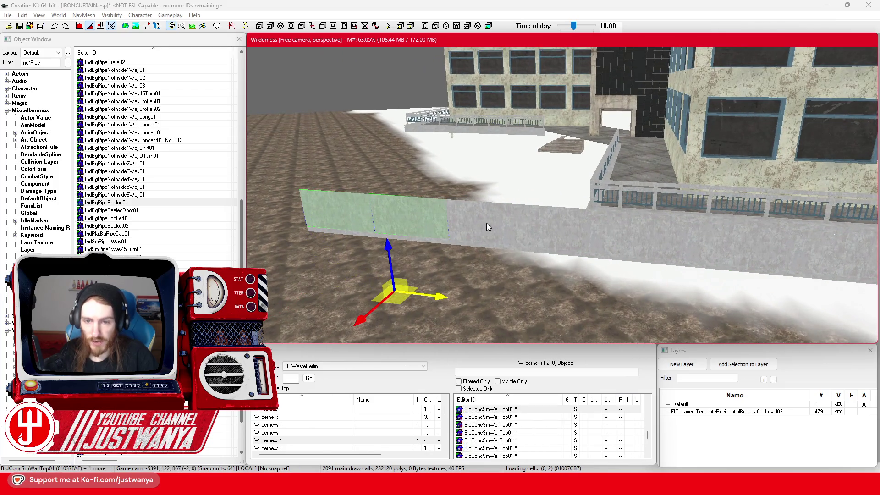
left_click(561, 232)
left_click(412, 220)
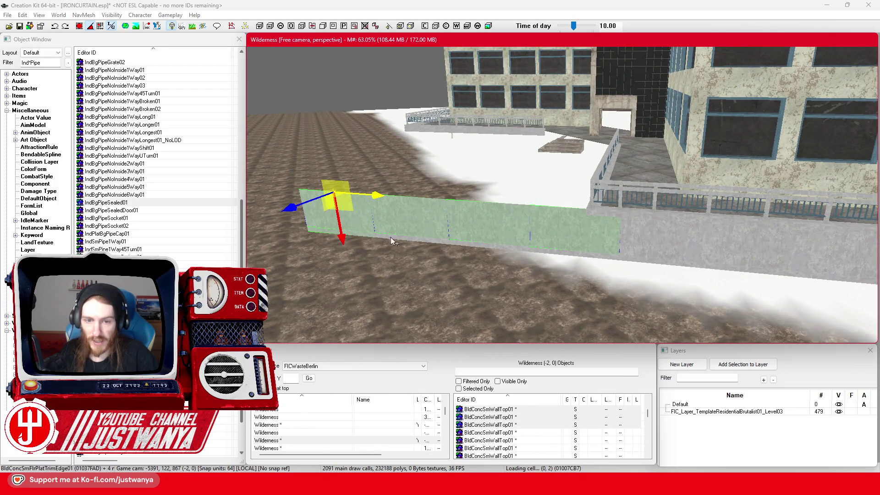
left_click(441, 243, "ctrl")
left_click(470, 244, "ctrl")
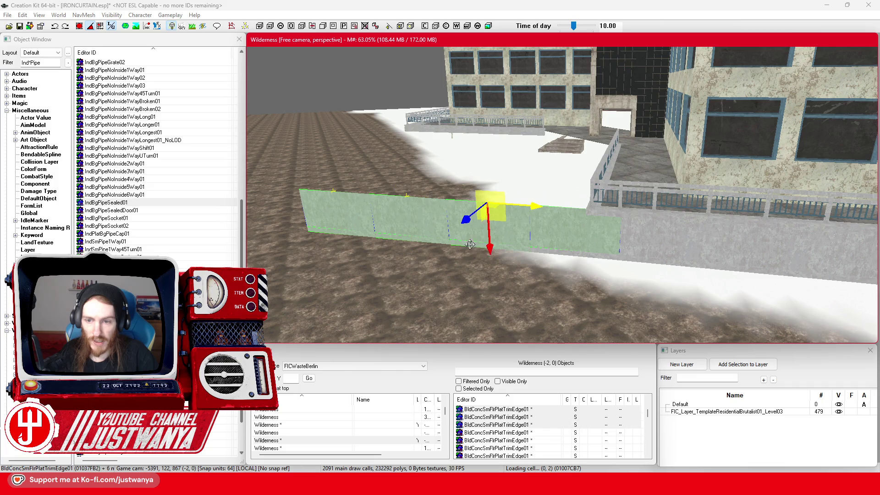
left_click(554, 251, "ctrl")
key("Delete")
left_click(655, 255)
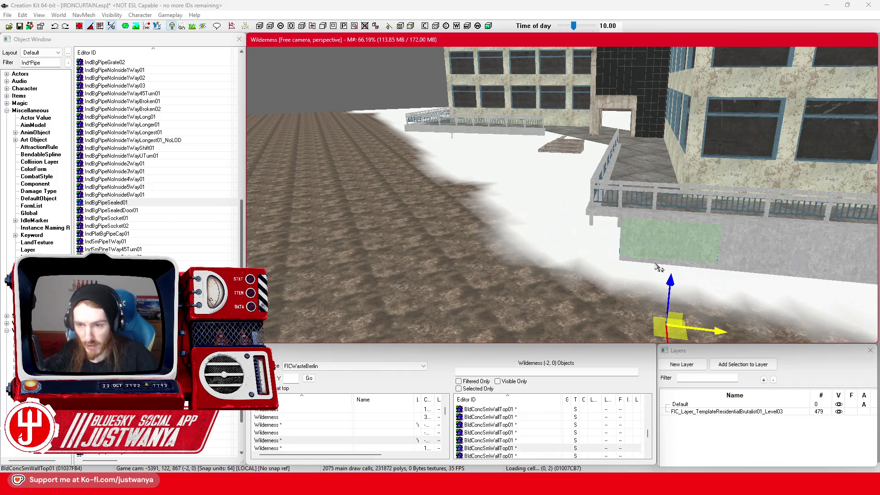
Step: Select the trim panel near the corner, shift it slightly left, and set rotation to world axes
scroll(596, 264, "up", 2)
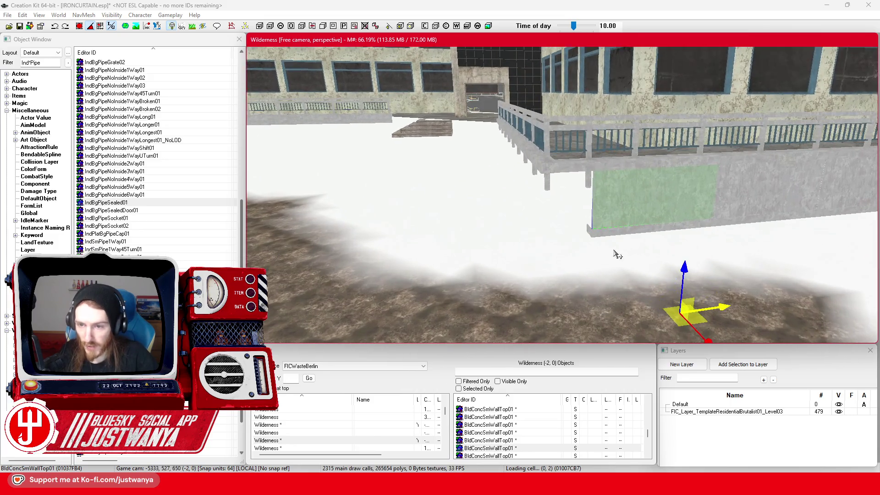
left_click(617, 236)
left_click_drag(704, 159, 673, 159)
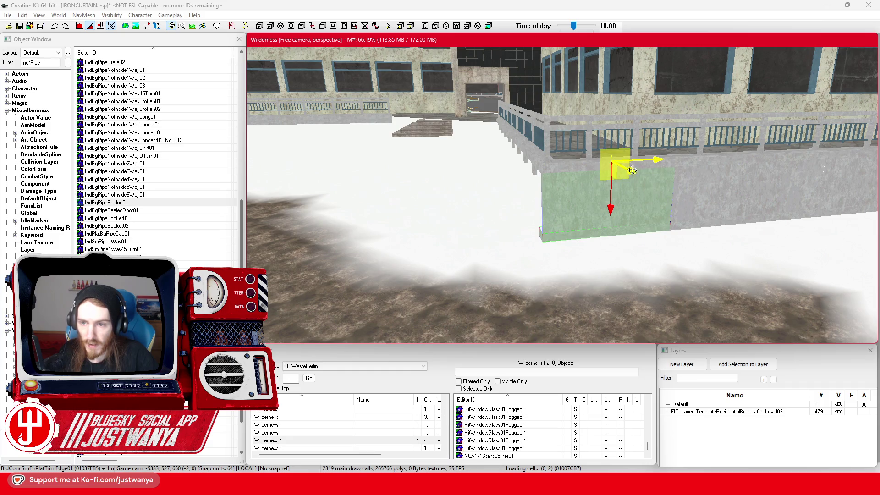
key("2")
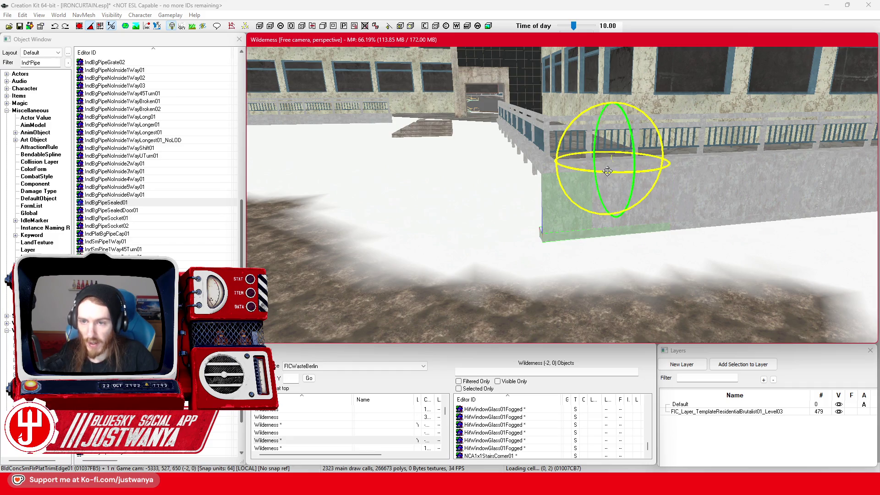
left_click_drag(607, 170, 596, 154)
left_click(55, 26)
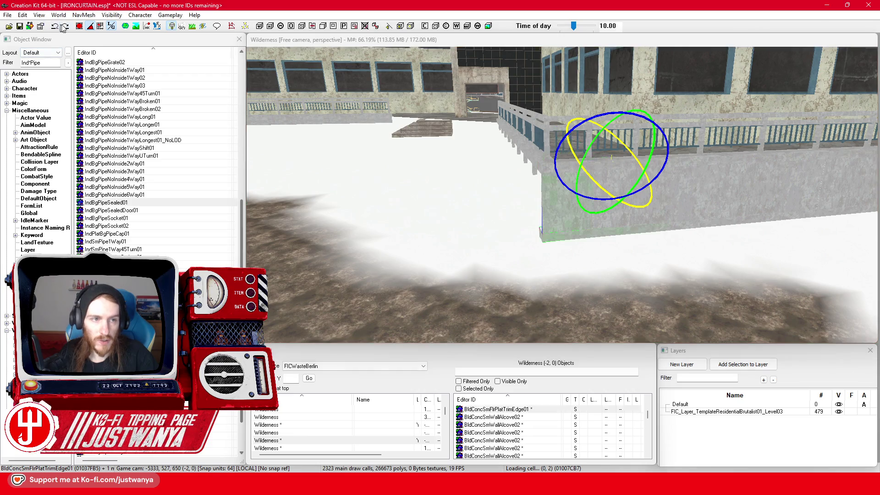
left_click(111, 26)
Step: Turn the panel a quarter-turn and slide it left to the wall's end beneath the walkway corner
left_click_drag(618, 260, 641, 260)
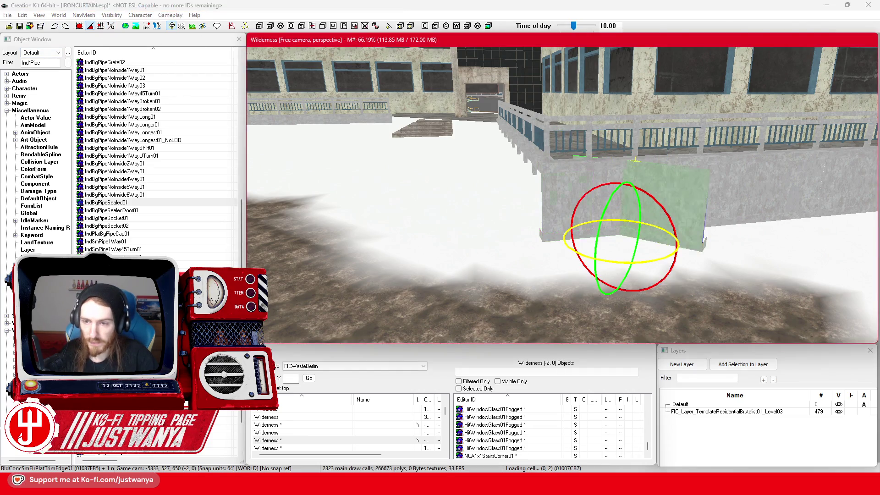
key("w")
left_click(111, 27)
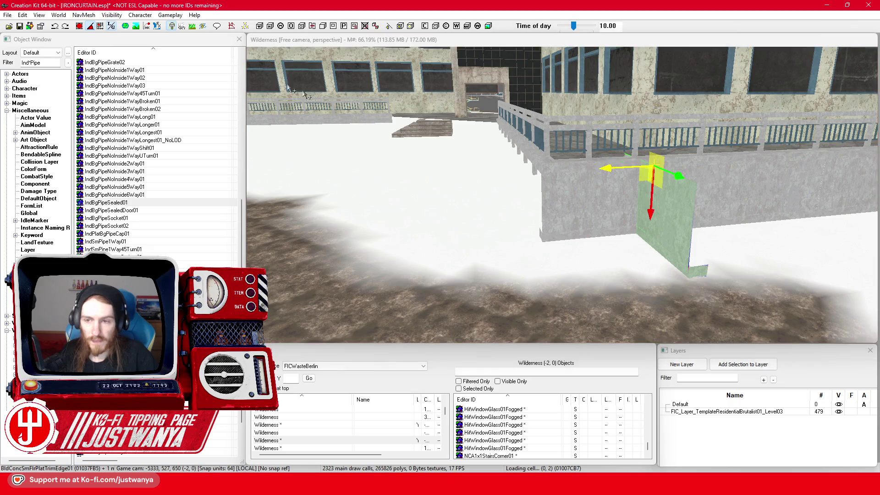
left_click_drag(604, 173, 504, 173)
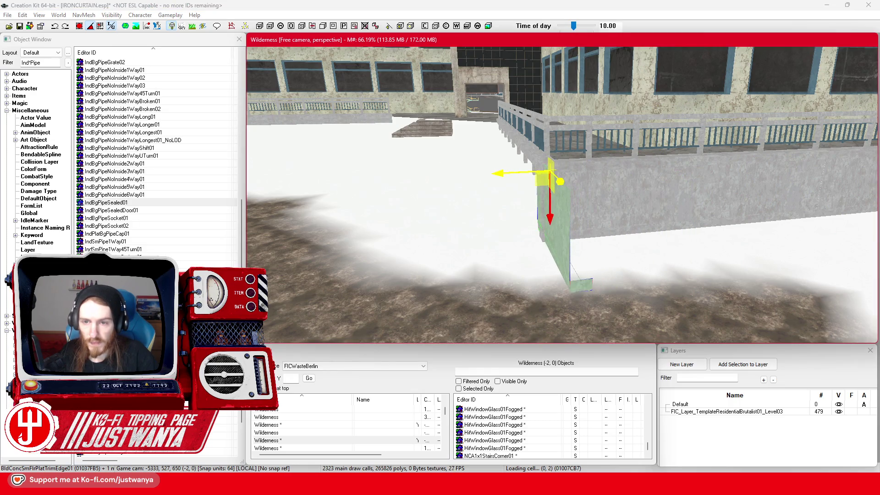
scroll(848, 195, "up", 5)
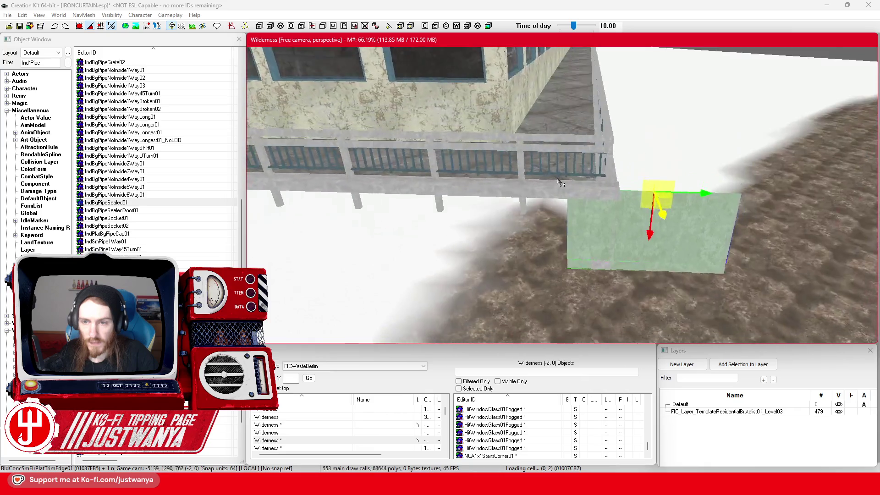
Step: Slide the concrete trim edge piece far left along the low wall and check it from several angles
mouse_move(848, 194)
left_mouse_down()
mouse_move(532, 186)
mouse_move(549, 183)
left_mouse_up()
key("shift")
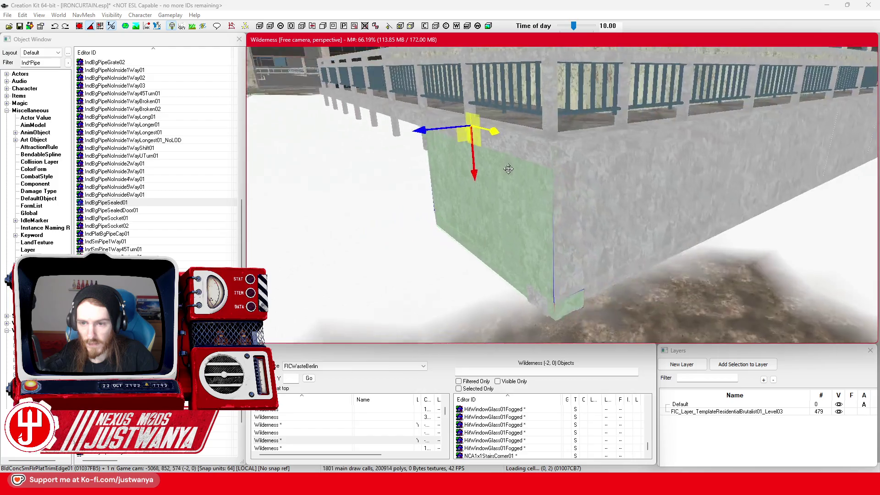
key("shift")
left_click_drag(489, 135, 483, 134)
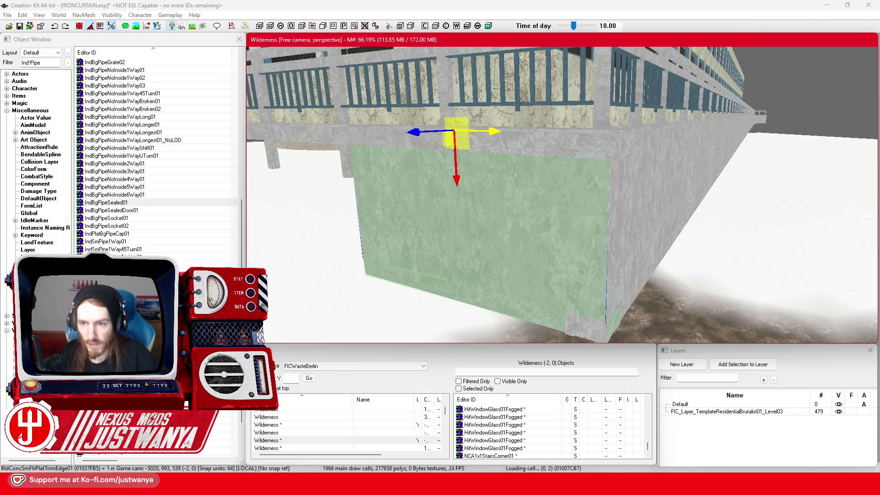
key("shift")
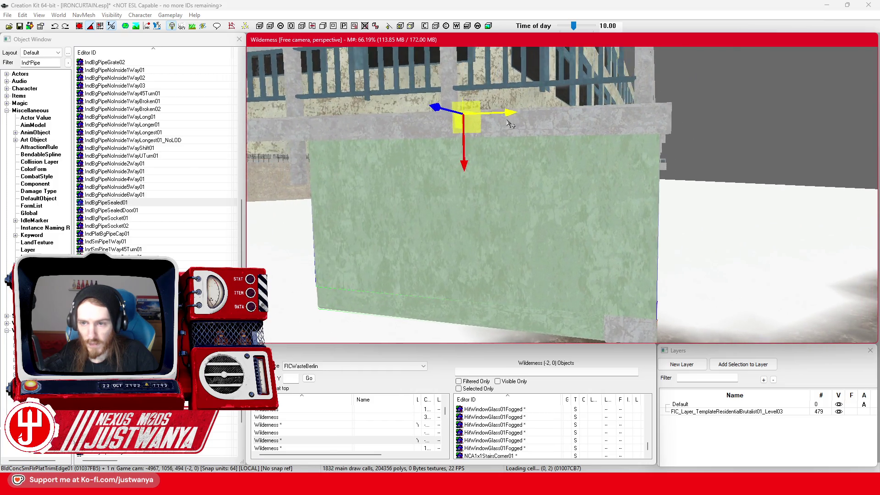
key("shift")
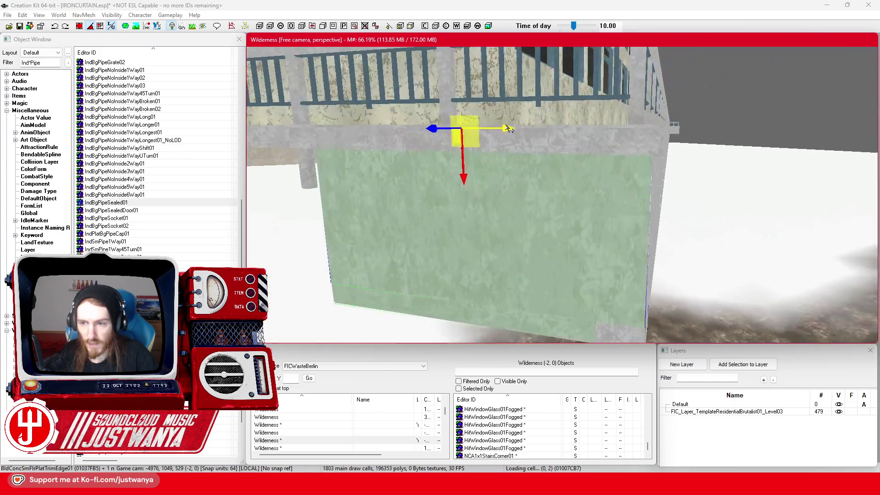
key("shift")
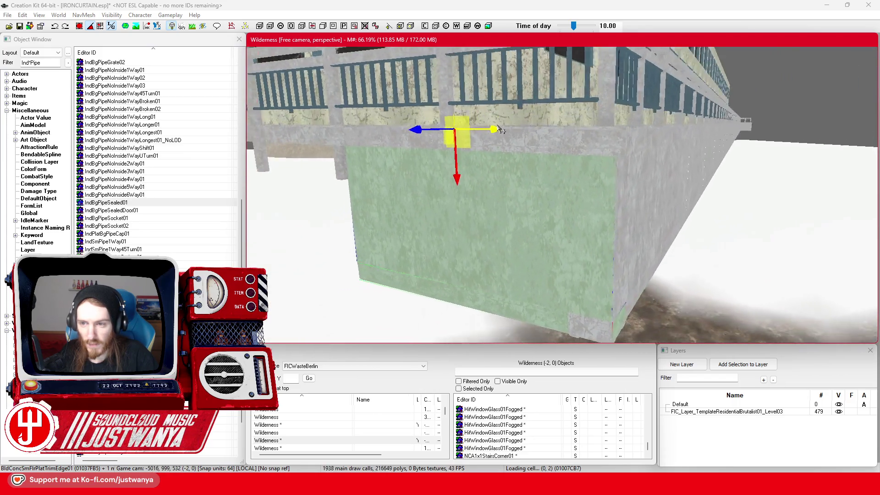
scroll(441, 129, "up", 5)
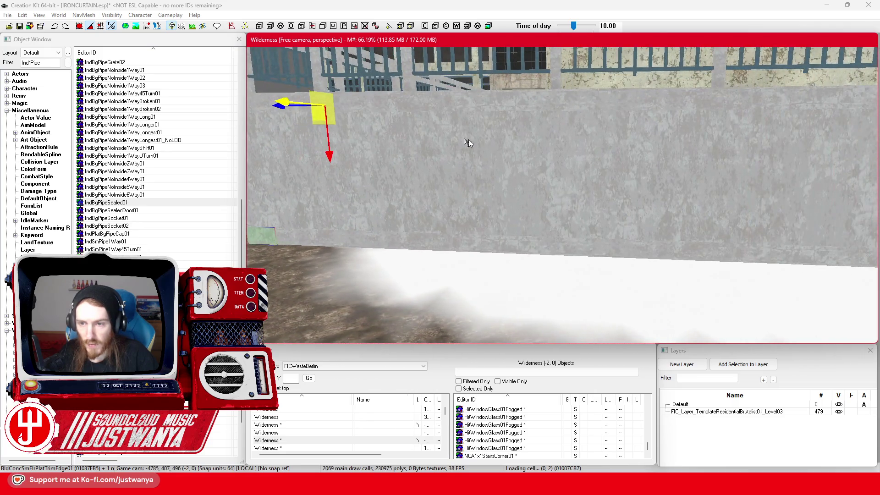
scroll(479, 152, "down", 5)
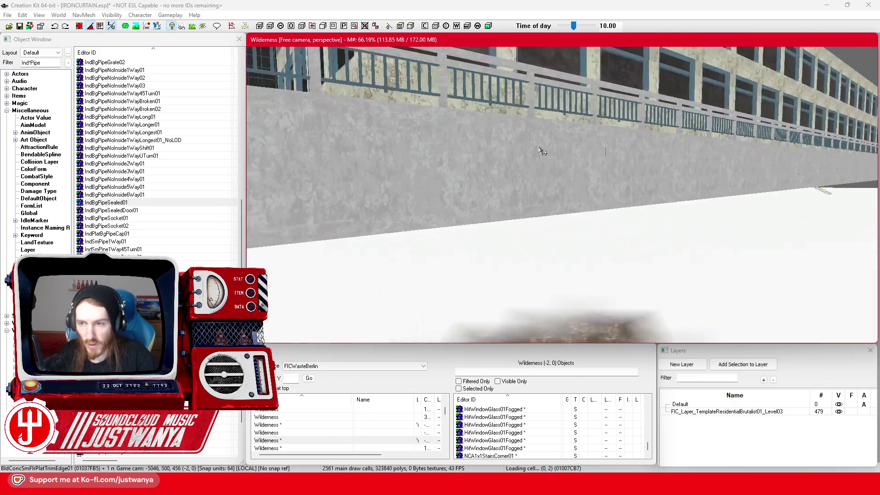
key("shift")
scroll(604, 152, "down", 5)
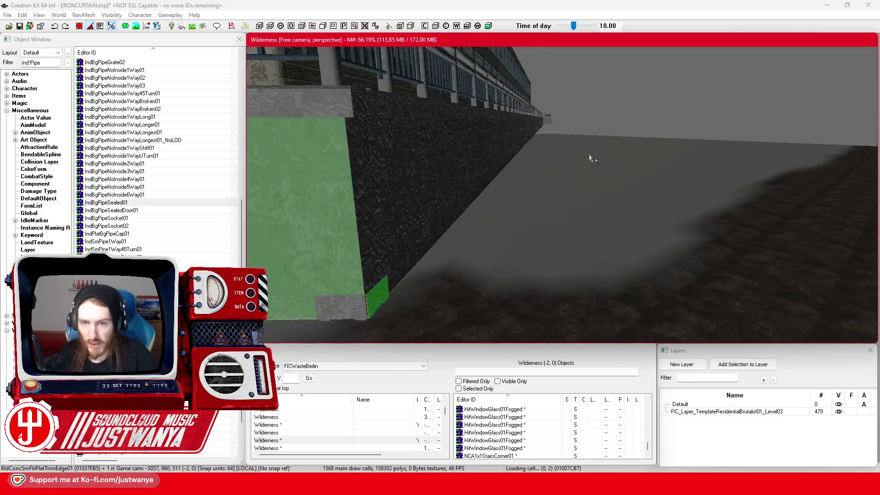
key("f")
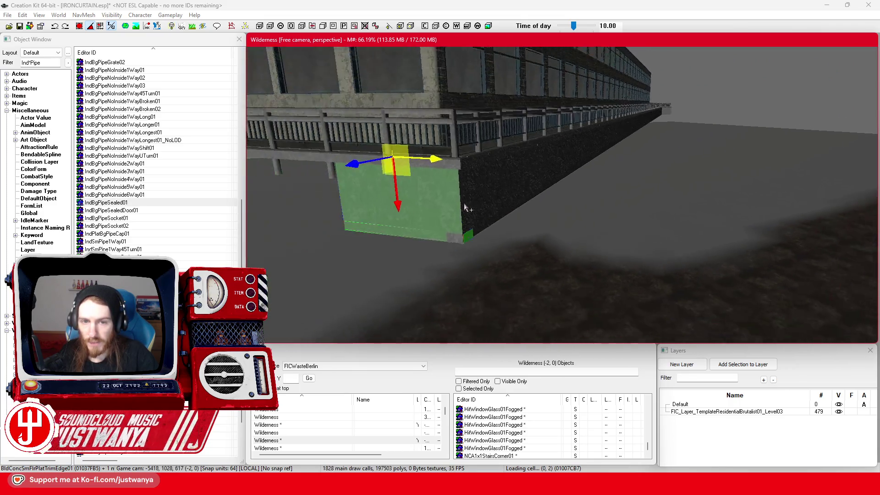
Step: Keep sliding the trim piece left along the X axis until it caps the wall's outer corner
left_click_drag(677, 181, 552, 173)
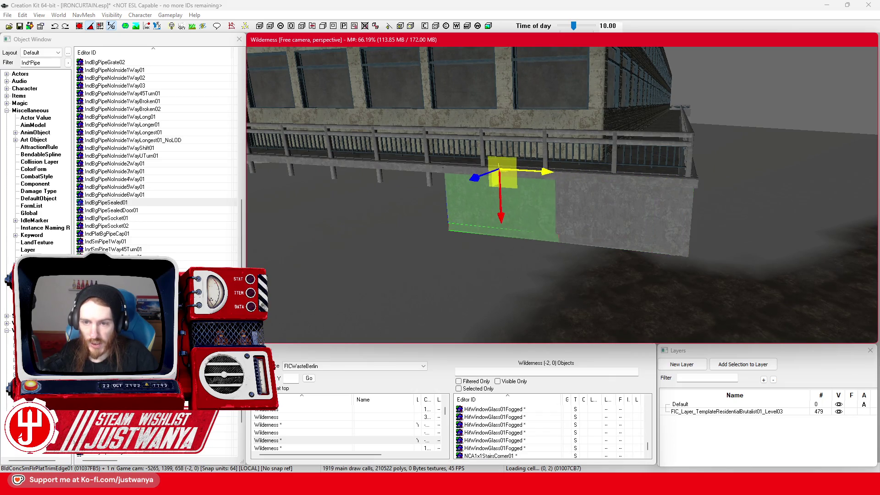
scroll(508, 213, "up", 5)
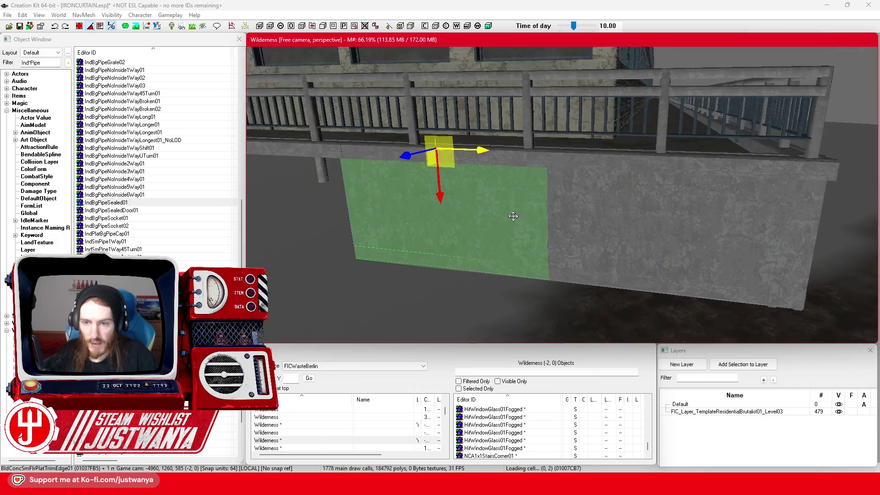
scroll(513, 216, "up", 3)
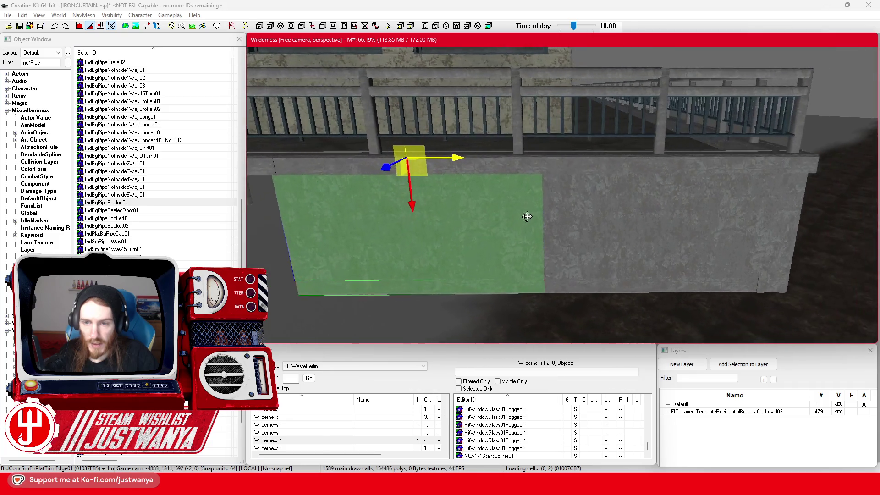
left_click_drag(591, 131, 371, 131)
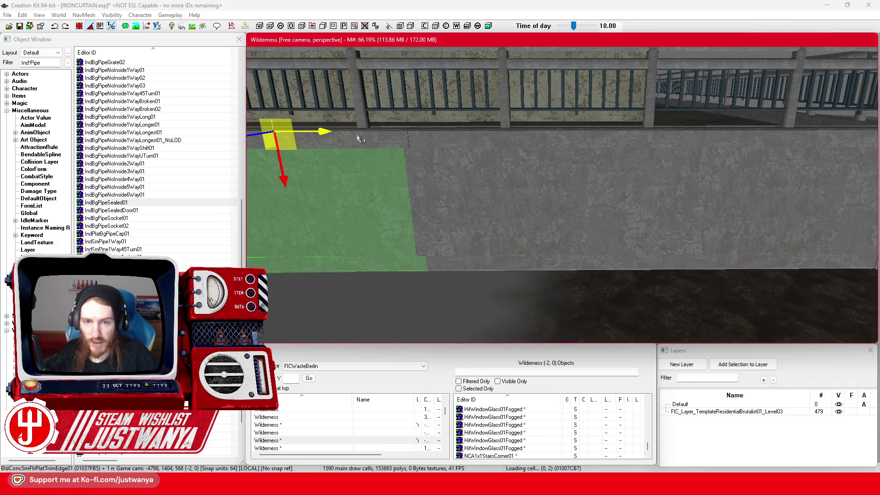
scroll(380, 138, "up", 3)
left_click_drag(463, 136, 452, 136)
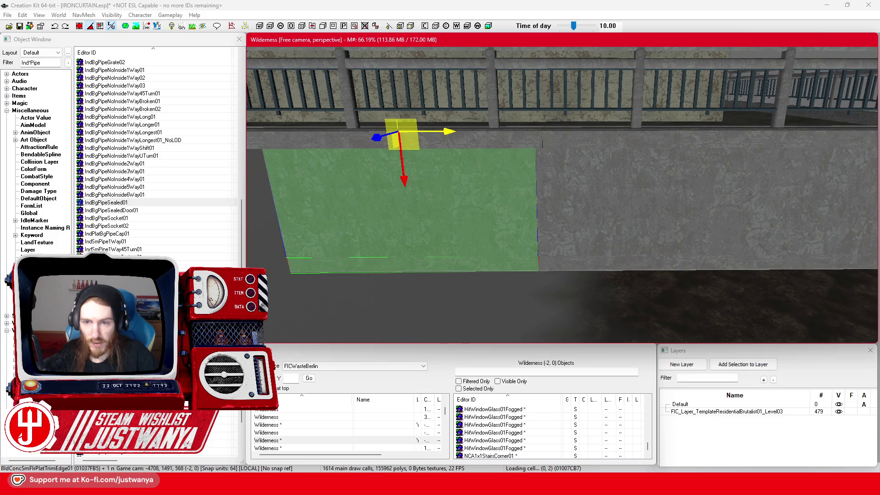
scroll(456, 144, "down", 5)
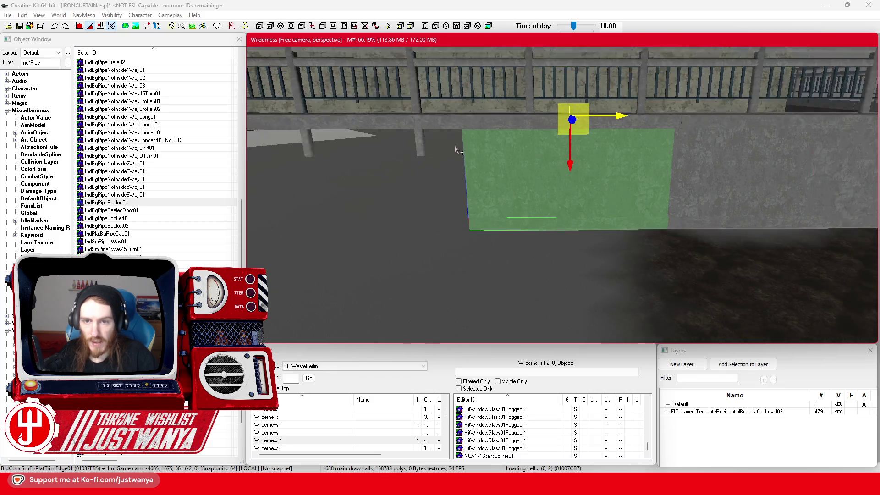
mouse_move(620, 149)
left_mouse_down()
mouse_move(479, 148)
mouse_move(606, 164)
mouse_move(449, 155)
mouse_move(523, 147)
mouse_move(522, 160)
mouse_move(581, 229)
mouse_move(218, 66)
left_mouse_up()
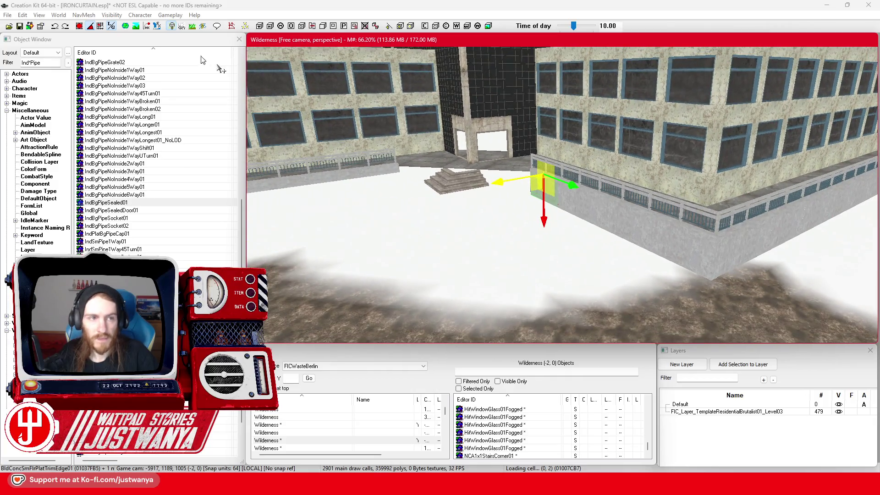
Step: Save the IRONCURTAIN.esp plugin with the trim panel at the wall corner
left_click(18, 26)
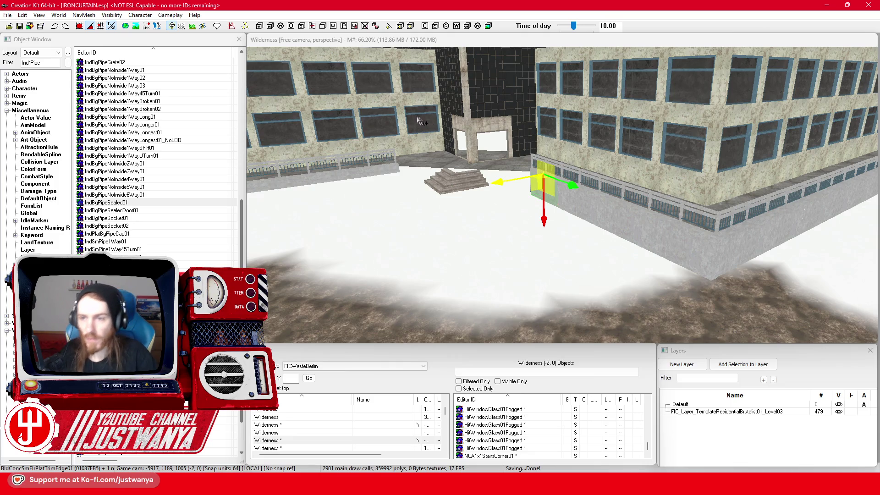
left_click(680, 262)
left_click(20, 25)
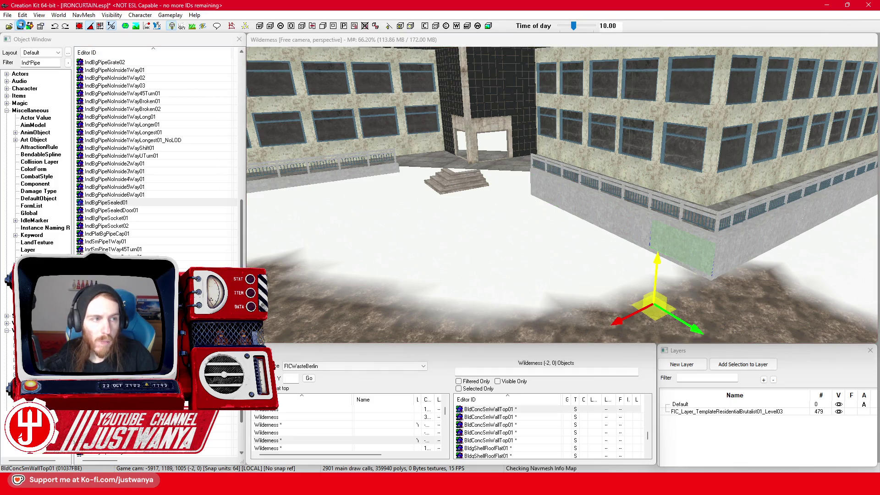
Step: Bring the low wall beside the yellow-railed stairs into view and select a wall piece there
mouse_move(375, 105)
left_mouse_down()
mouse_move(689, 151)
mouse_move(471, 153)
mouse_move(572, 176)
left_mouse_up()
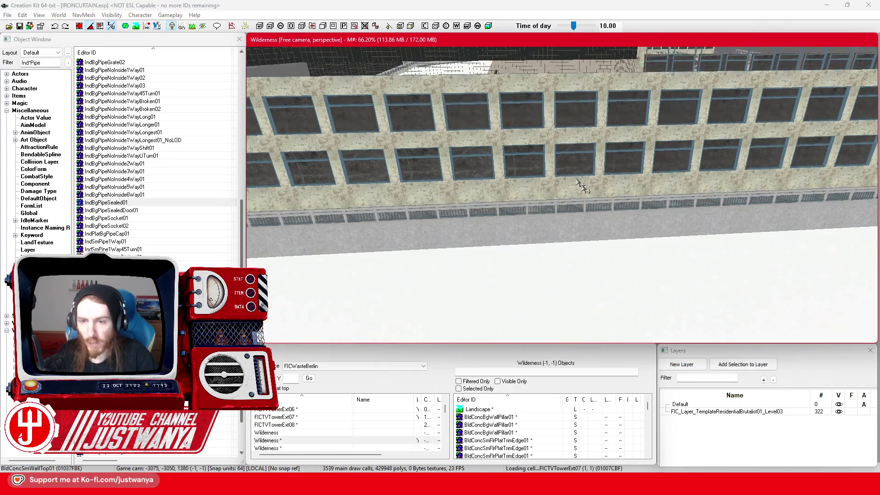
left_click_drag(605, 240, 473, 197)
scroll(475, 198, "down", 5)
left_click(573, 242)
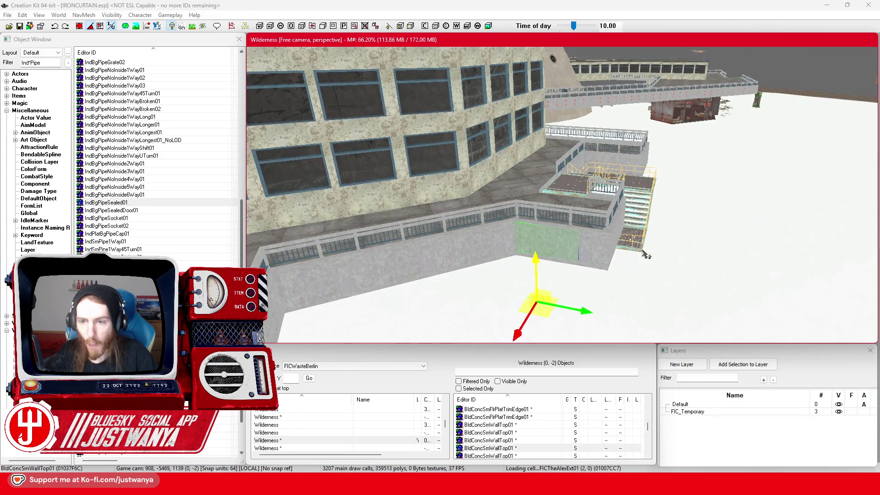
scroll(583, 248, "up", 5)
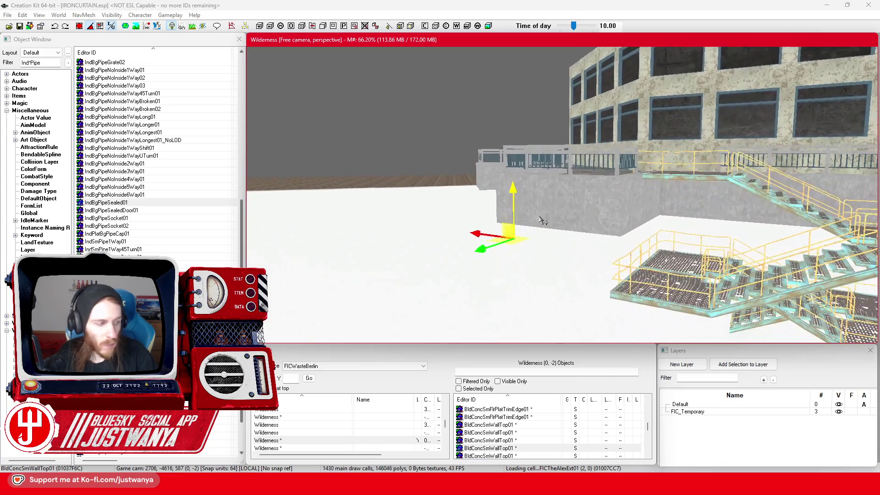
scroll(542, 221, "up", 2)
scroll(652, 220, "up", 3)
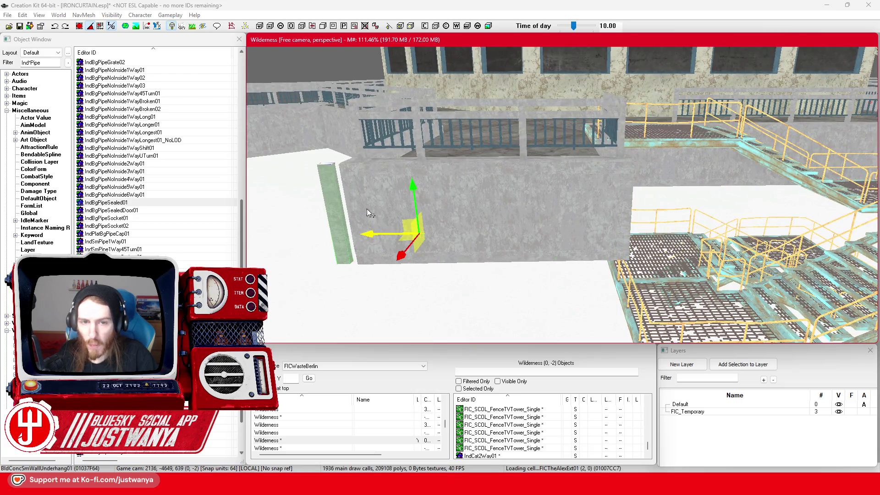
Step: Move the concrete underhang strip left and back so it runs vertically along the low wall's corner
scroll(367, 213, "up", 5)
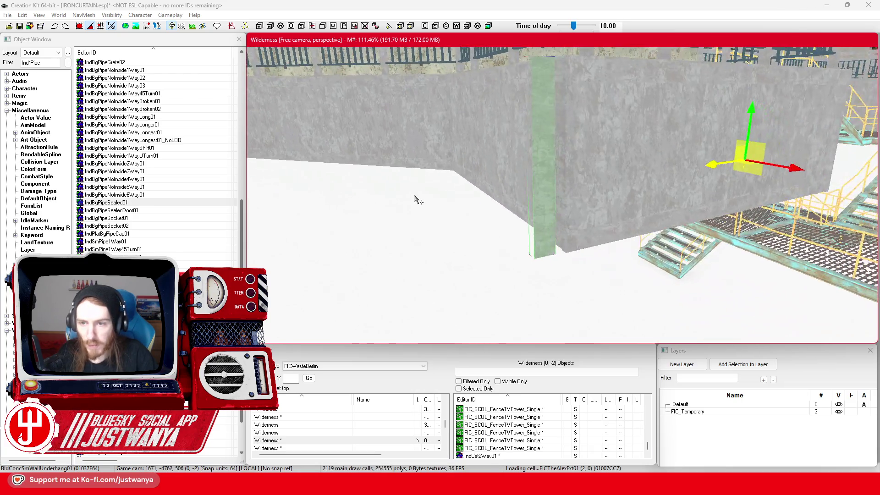
scroll(417, 199, "down", 5)
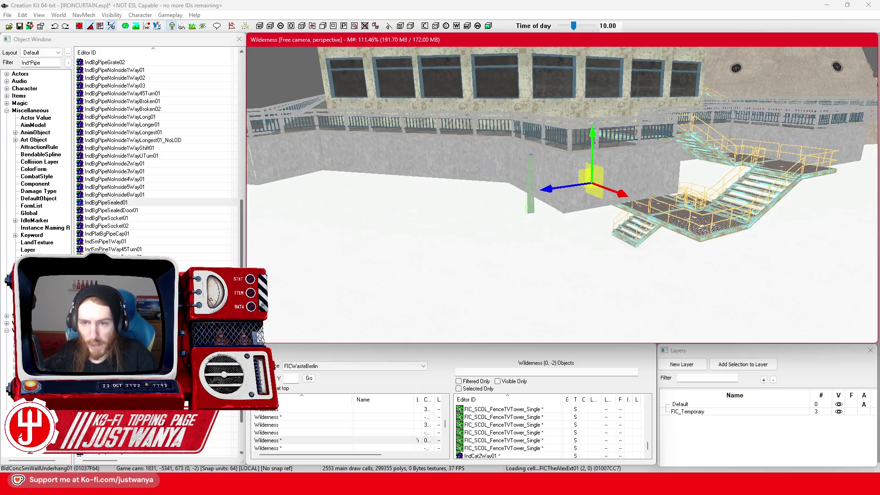
scroll(369, 230, "up", 5)
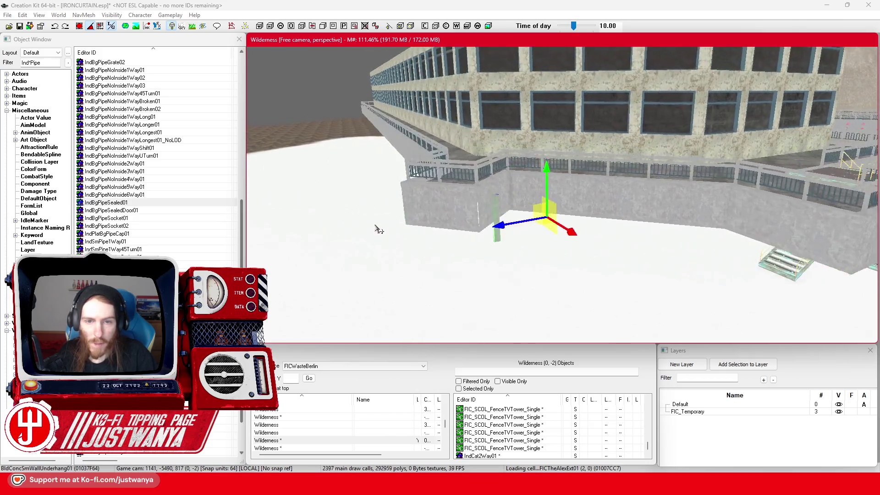
left_click_drag(743, 246, 650, 213)
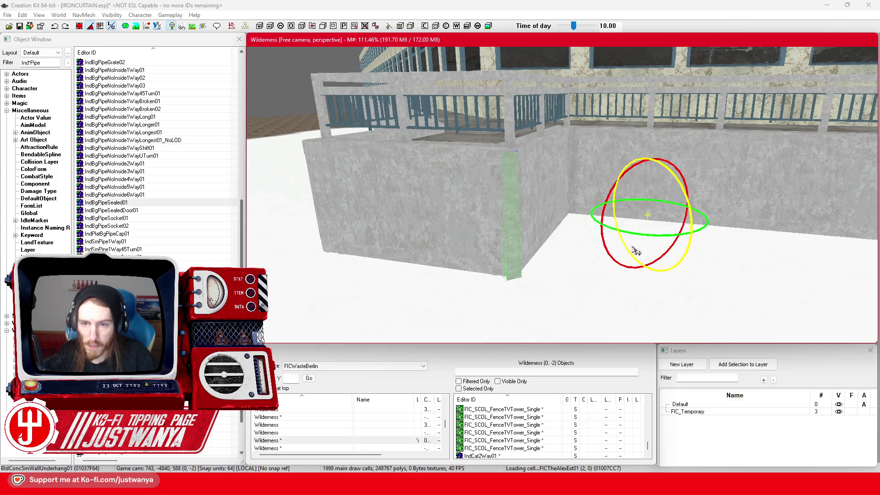
key("e")
scroll(639, 236, "up", 3)
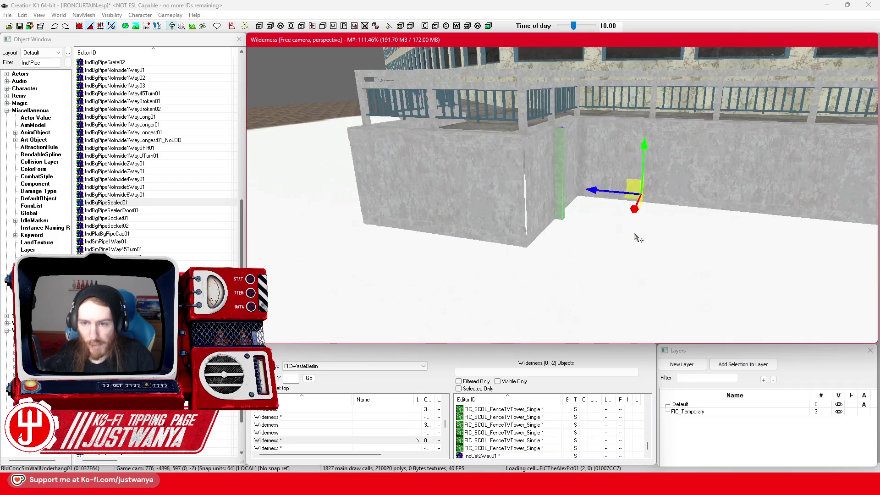
scroll(626, 255, "up", 1)
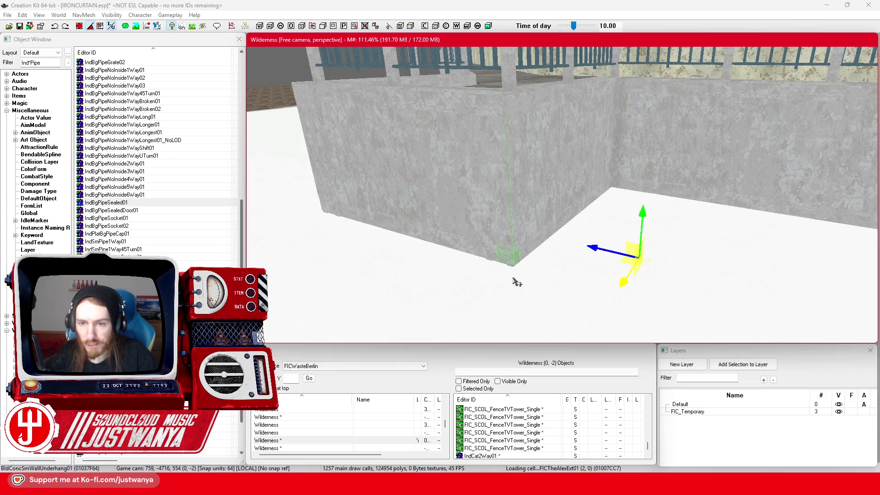
left_click_drag(515, 281, 519, 283)
scroll(522, 280, "down", 5)
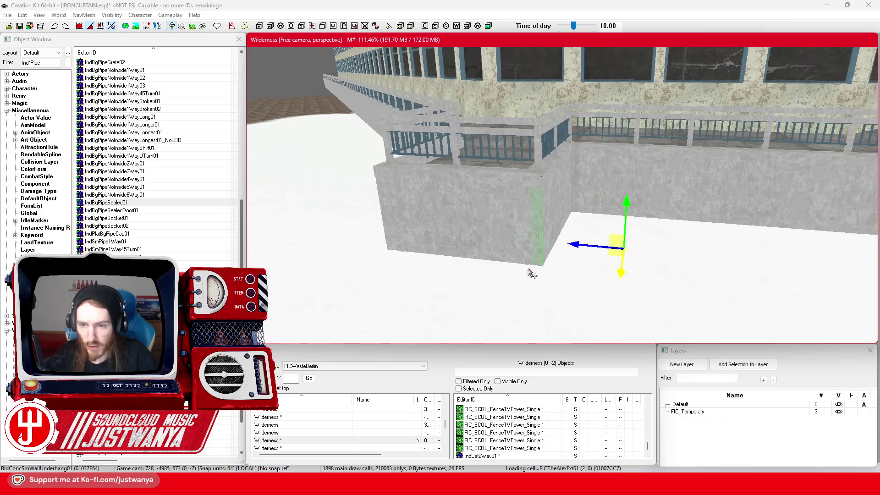
scroll(522, 261, "up", 6)
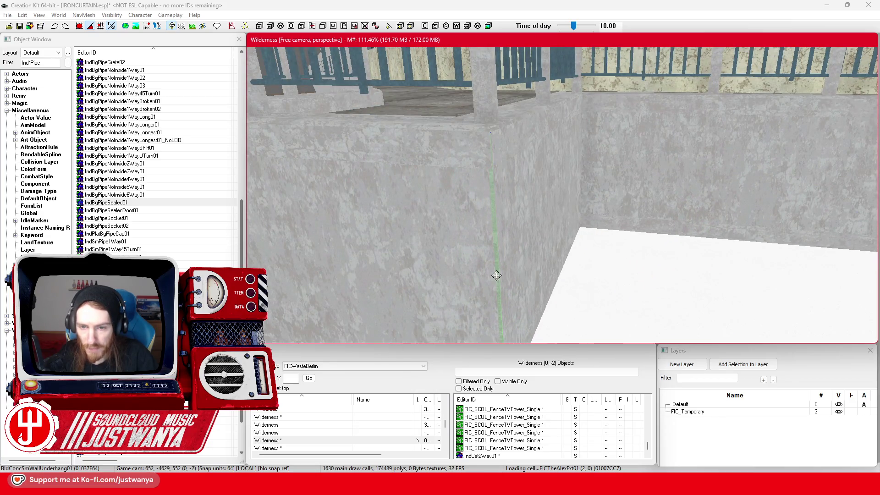
Step: Return to the move gizmo and push the second underhang strip into the next low-wall corner
scroll(496, 275, "down", 6)
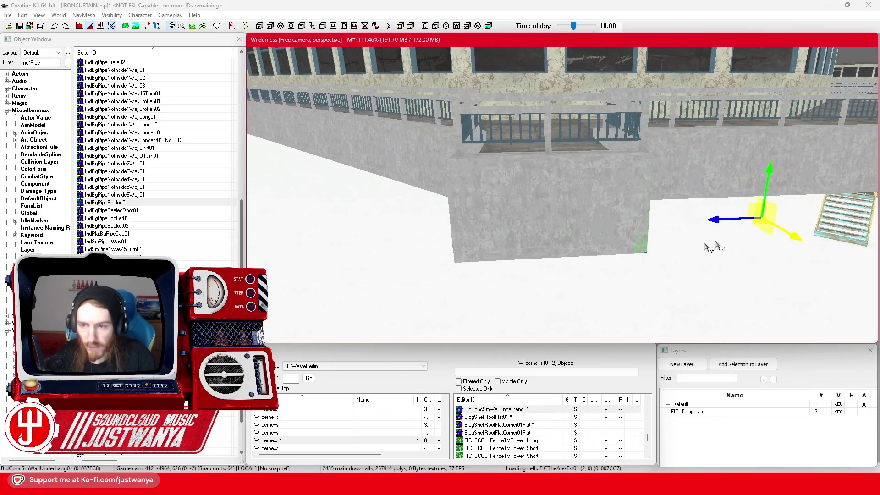
scroll(471, 235, "up", 5)
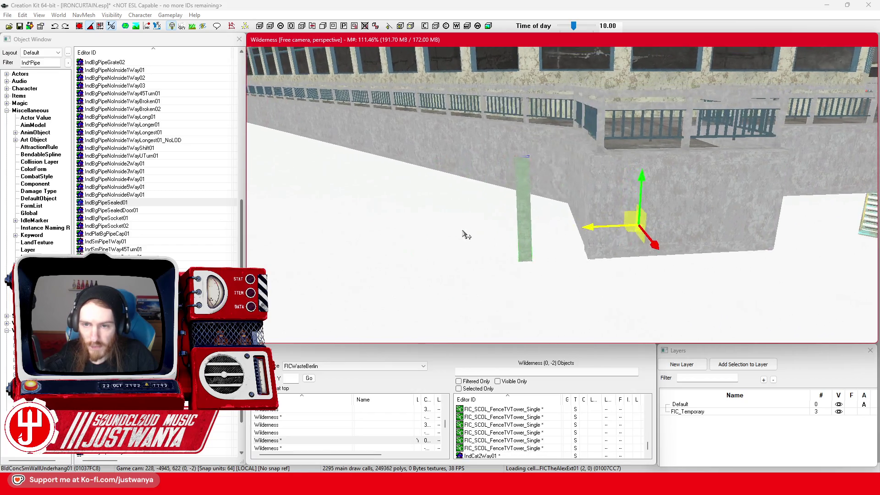
scroll(477, 231, "down", 3)
key("2")
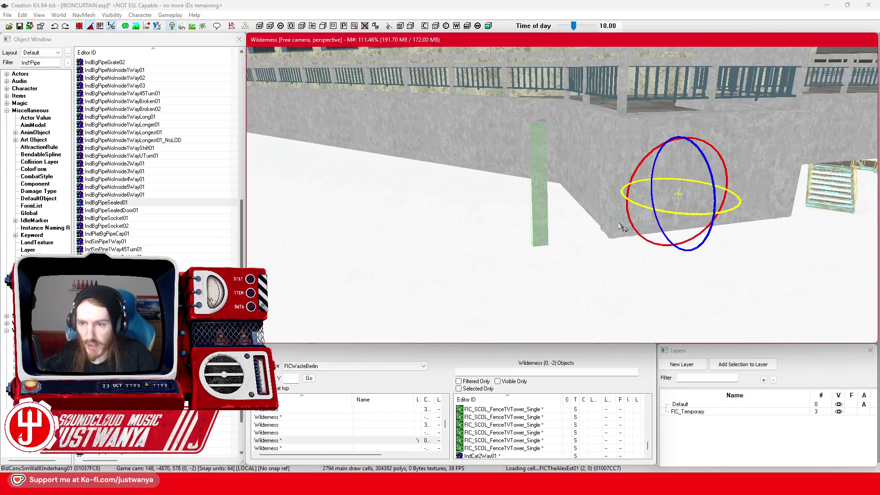
key("1")
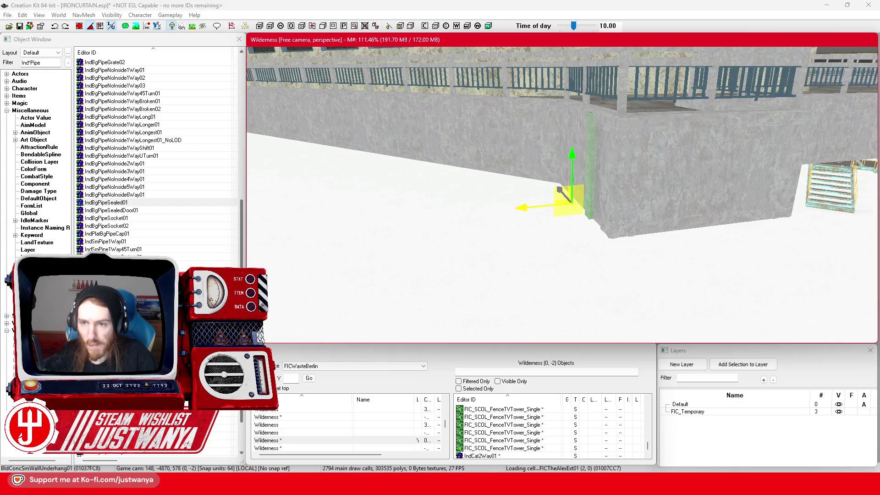
scroll(419, 297, "up", 6)
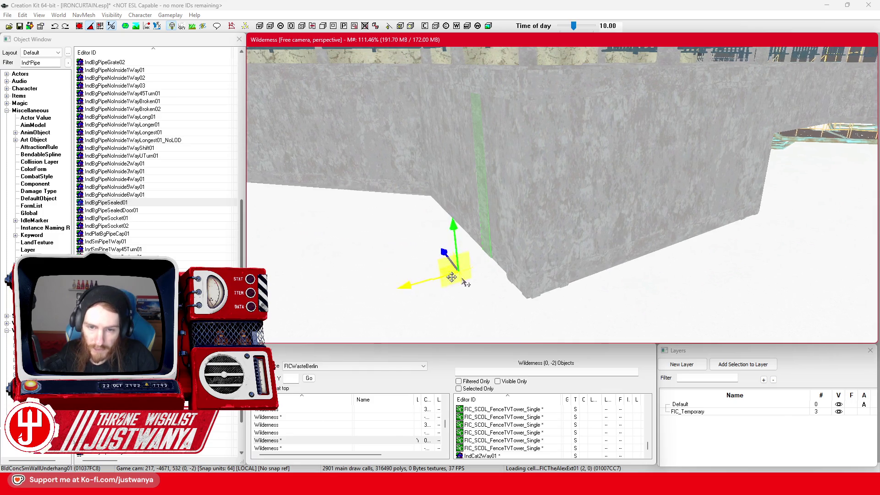
scroll(597, 248, "down", 1)
scroll(459, 255, "up", 3)
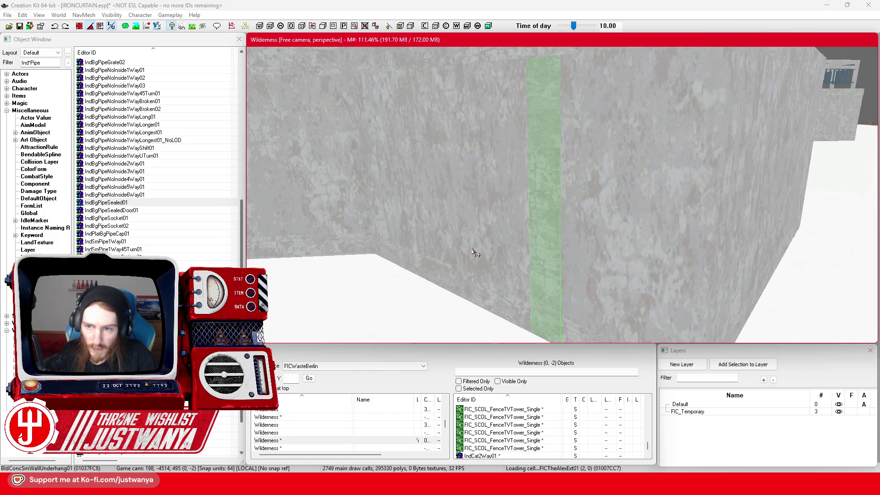
scroll(530, 251, "down", 3)
left_click_drag(604, 284, 775, 330)
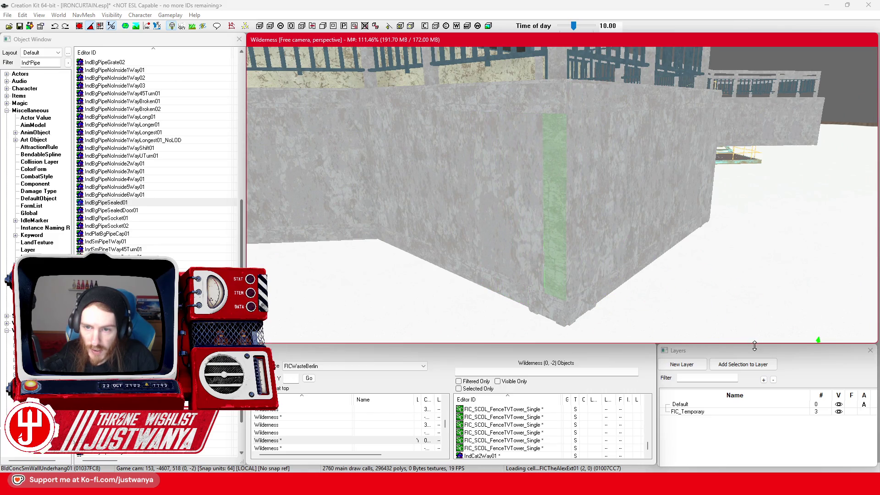
scroll(608, 313, "up", 2)
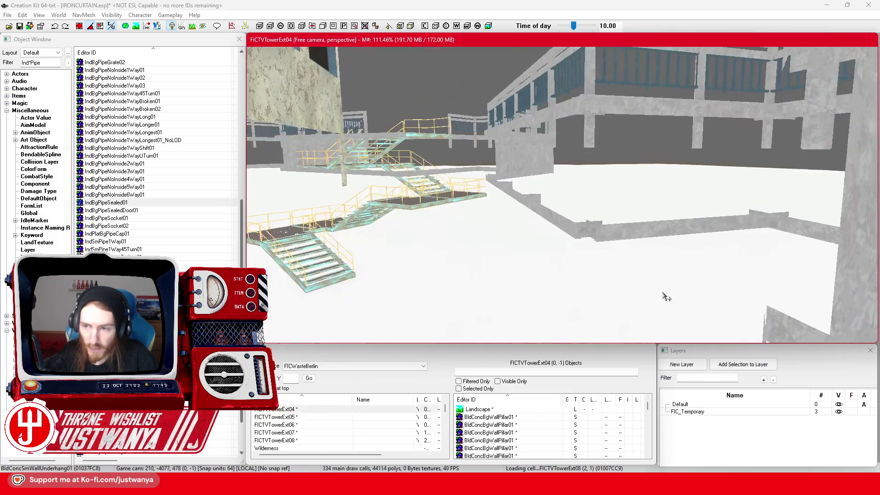
Step: Fly over to the long windowed facade and slide the underhang piece left along the ground
scroll(632, 297, "up", 5)
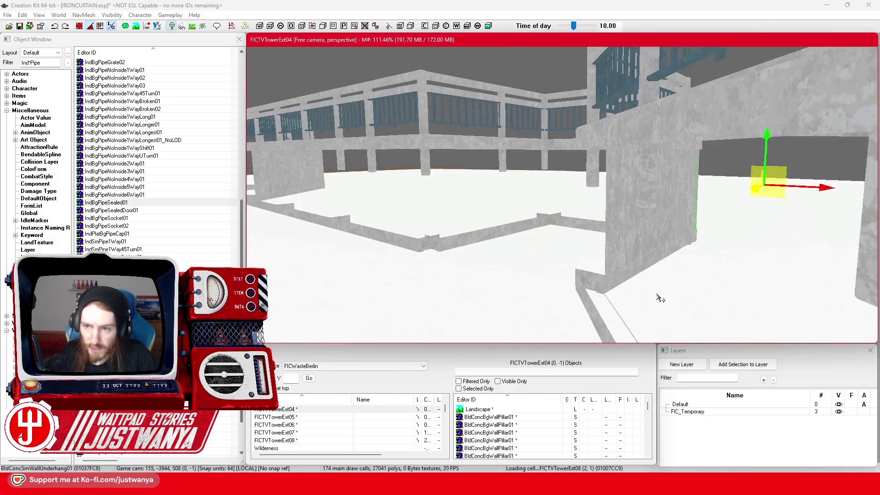
scroll(660, 293, "down", 10)
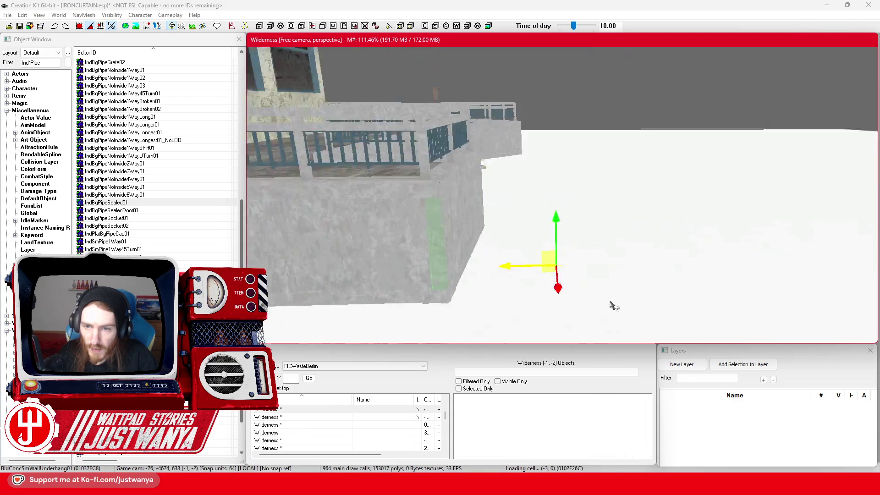
key("a")
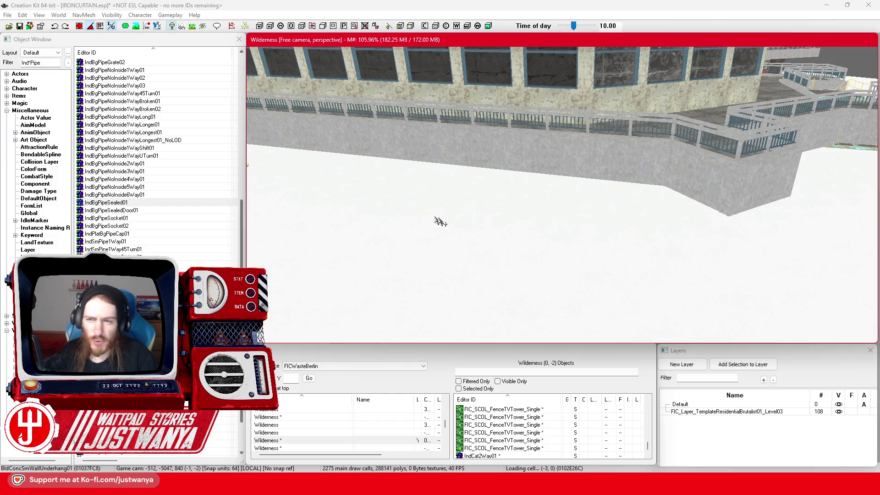
key("a")
left_click_drag(757, 233, 526, 188)
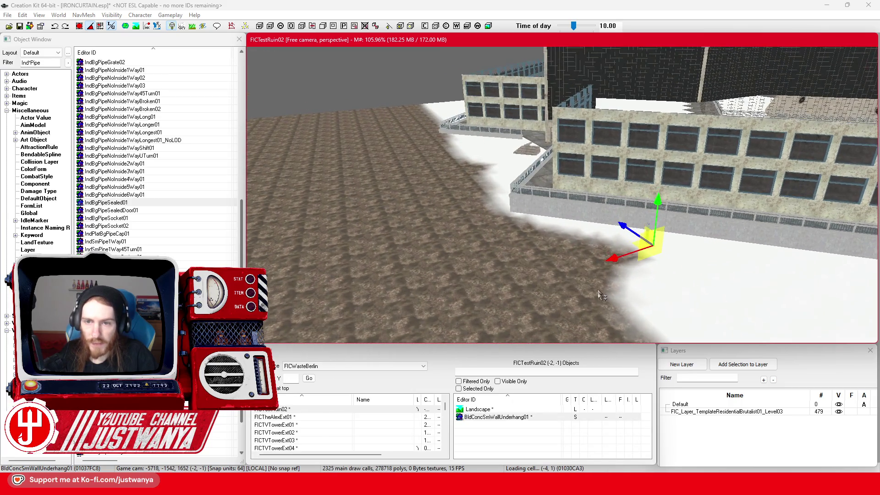
Step: Focus on BldConcSmWallUnderhang01, rotate it upright, and shift it along the long concrete wall
scroll(584, 290, "up", 5)
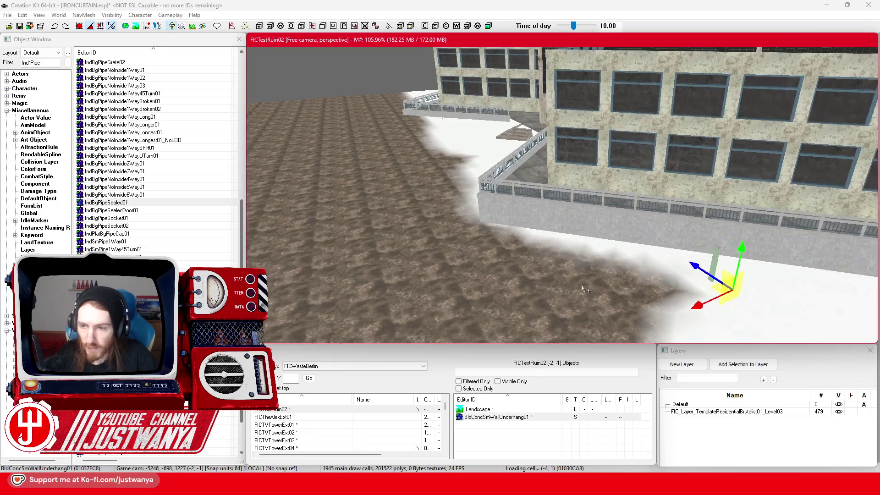
scroll(584, 290, "up", 2)
mouse_move(766, 315)
left_mouse_down()
mouse_move(605, 253)
mouse_move(454, 232)
mouse_move(455, 222)
left_mouse_up()
key("f")
scroll(463, 220, "down", 5)
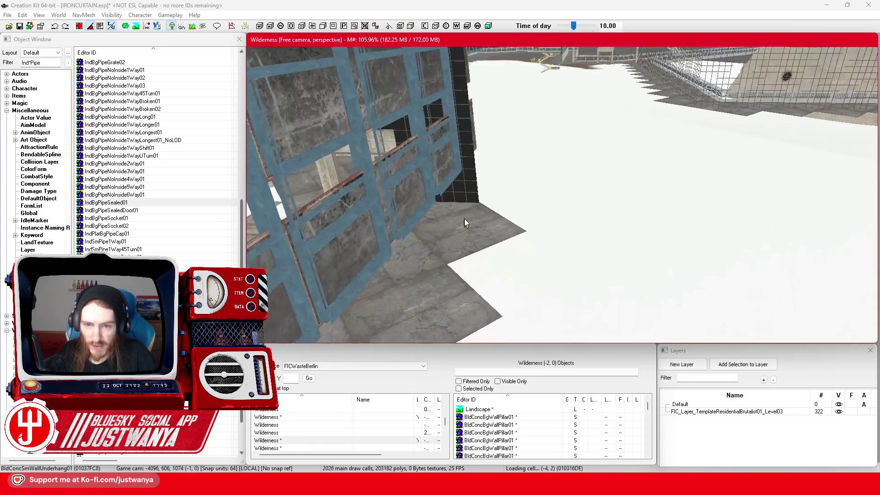
scroll(545, 290, "up", 5)
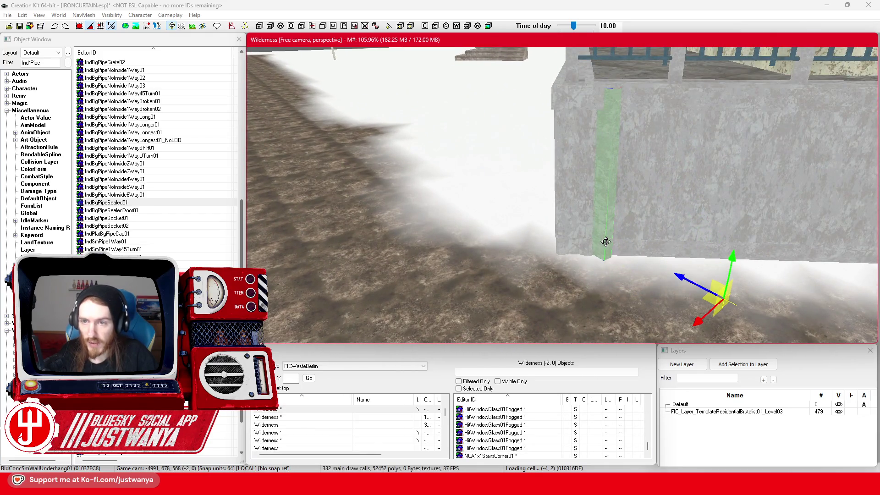
scroll(605, 241, "down", 3)
mouse_move(606, 184)
left_mouse_down()
mouse_move(634, 269)
mouse_move(657, 275)
mouse_move(674, 266)
left_mouse_up()
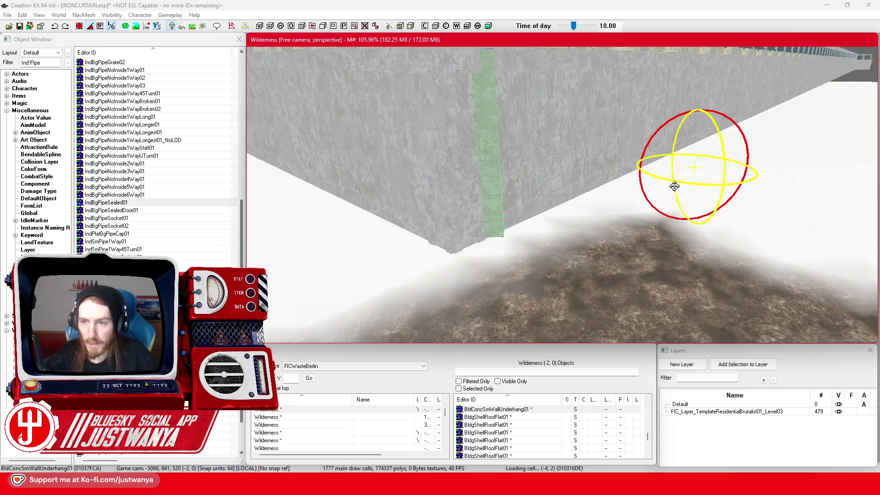
left_click_drag(686, 189, 712, 188)
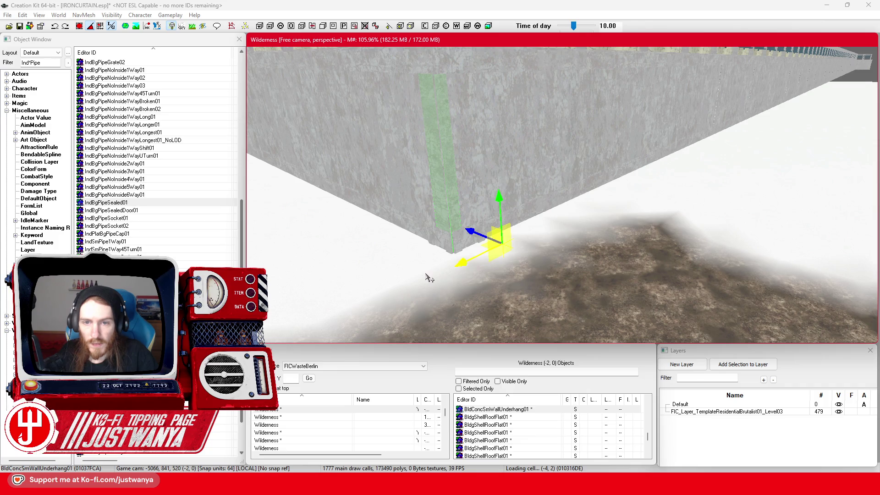
key("w")
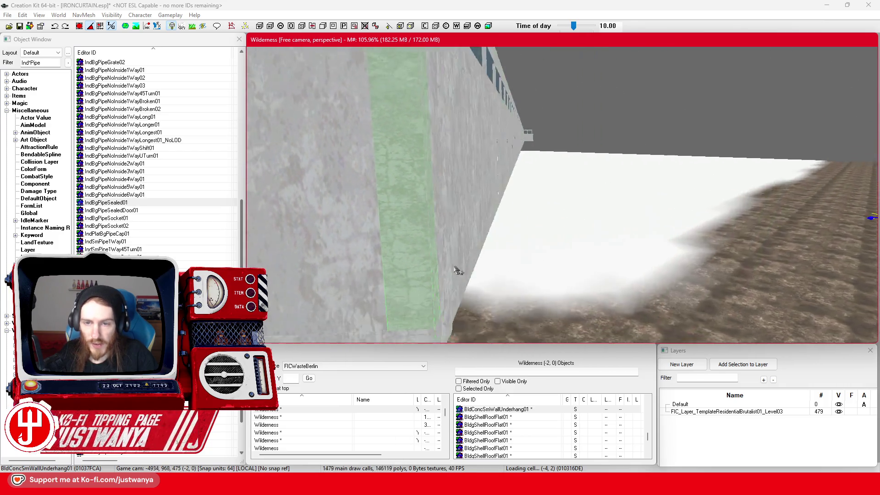
scroll(458, 270, "down", 10)
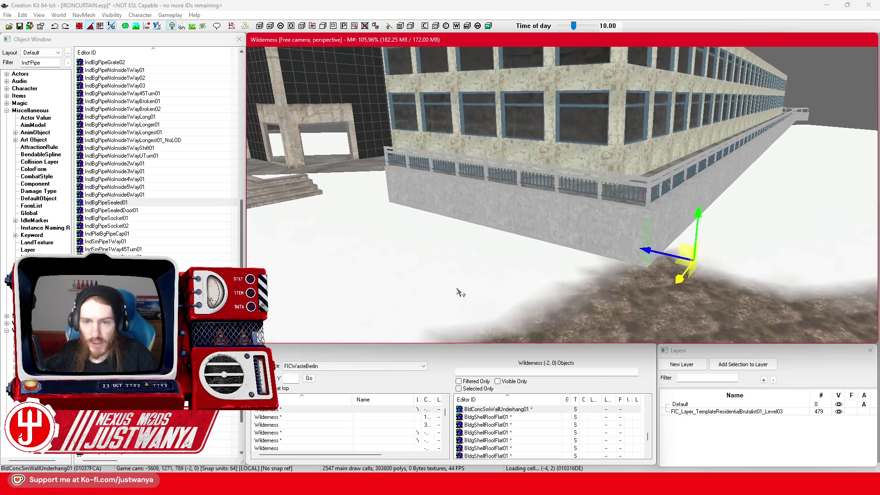
Step: Select the FIC_SCOL_FenceTVTower railing sections running along the walkway wall
scroll(458, 291, "down", 1)
left_click(438, 161)
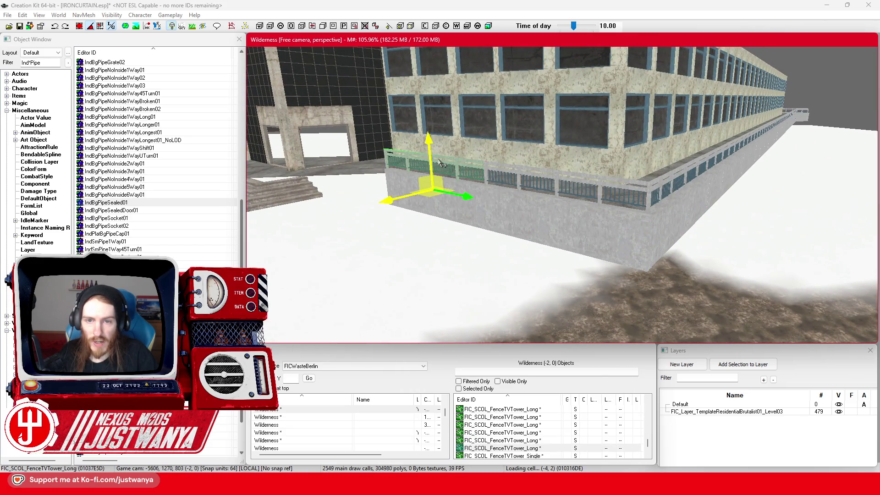
left_click(548, 172, "ctrl")
scroll(608, 251, "up", 3)
scroll(589, 271, "up", 2)
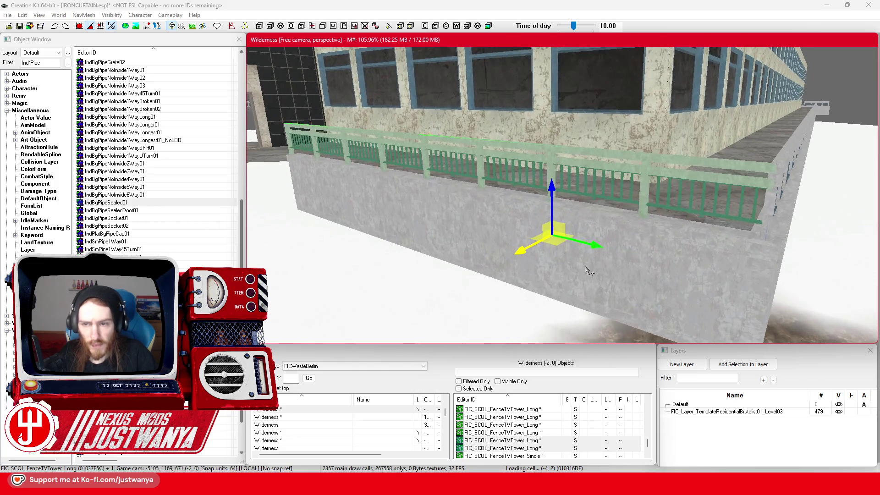
mouse_move(717, 180)
left_mouse_down()
mouse_move(742, 232)
mouse_move(642, 220)
mouse_move(630, 228)
mouse_move(544, 225)
mouse_move(550, 215)
mouse_move(500, 227)
left_mouse_up()
left_click(711, 227, "ctrl")
left_click(683, 227, "ctrl")
left_click(596, 227, "ctrl")
left_click(554, 202, "ctrl")
left_click(588, 202, "ctrl")
mouse_move(586, 199)
left_mouse_down()
mouse_move(528, 204)
mouse_move(545, 249)
mouse_move(518, 224)
mouse_move(527, 248)
left_mouse_up()
left_click(517, 224, "ctrl")
left_click(585, 209, "ctrl")
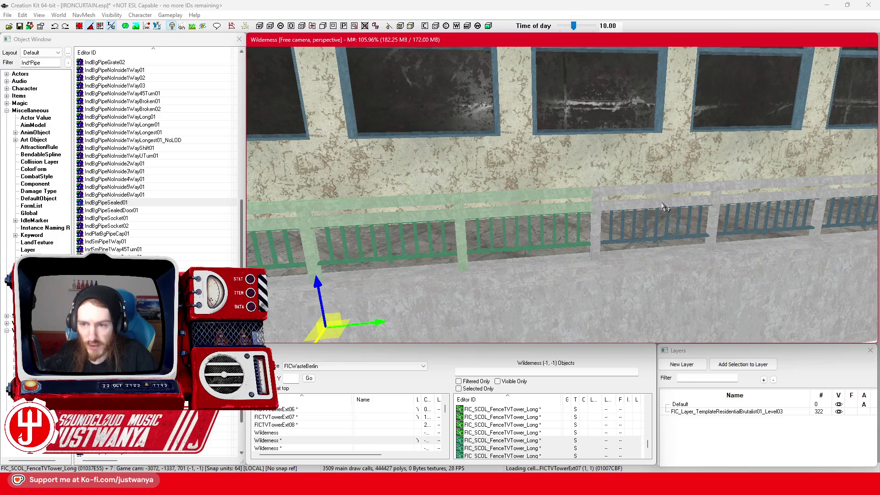
mouse_move(585, 209)
left_mouse_down()
mouse_move(631, 191)
mouse_move(573, 210)
mouse_move(559, 197)
mouse_move(560, 246)
left_mouse_up()
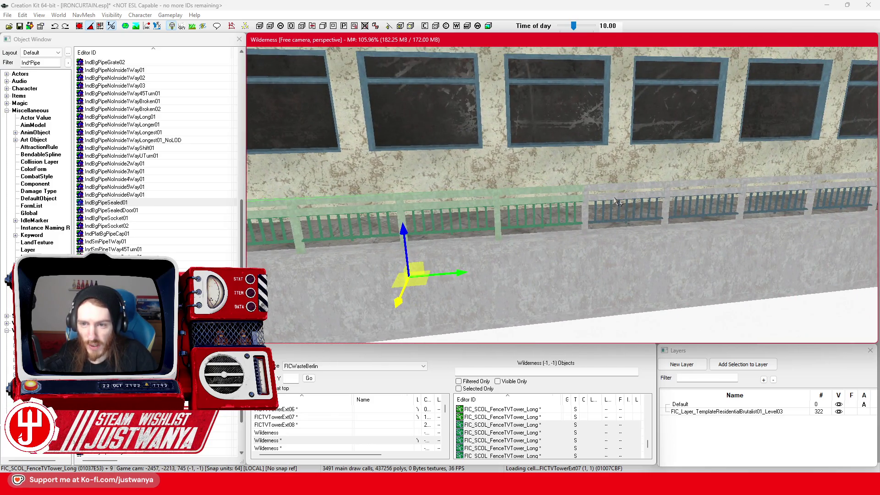
left_click(617, 202, "ctrl")
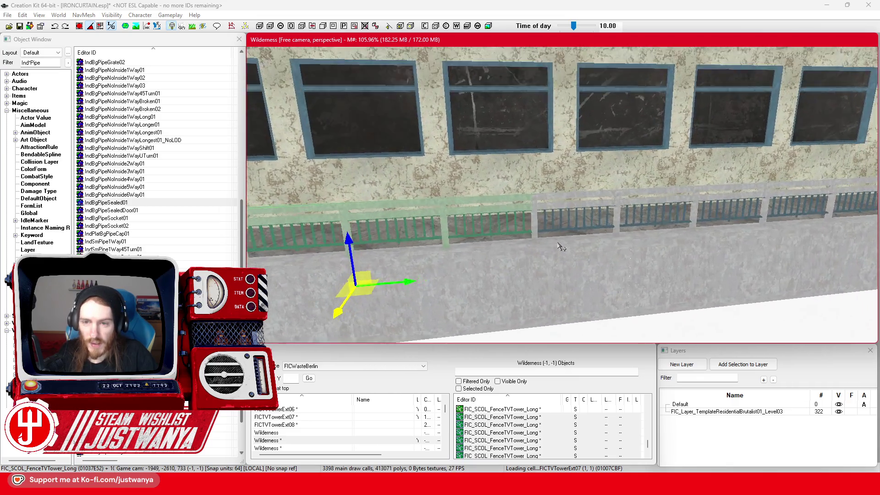
left_click(581, 215, "ctrl")
mouse_move(581, 215)
left_mouse_down()
mouse_move(538, 213)
mouse_move(593, 210)
mouse_move(527, 206)
mouse_move(462, 240)
mouse_move(438, 240)
left_mouse_up()
left_click(611, 201, "ctrl")
left_click(555, 196, "ctrl")
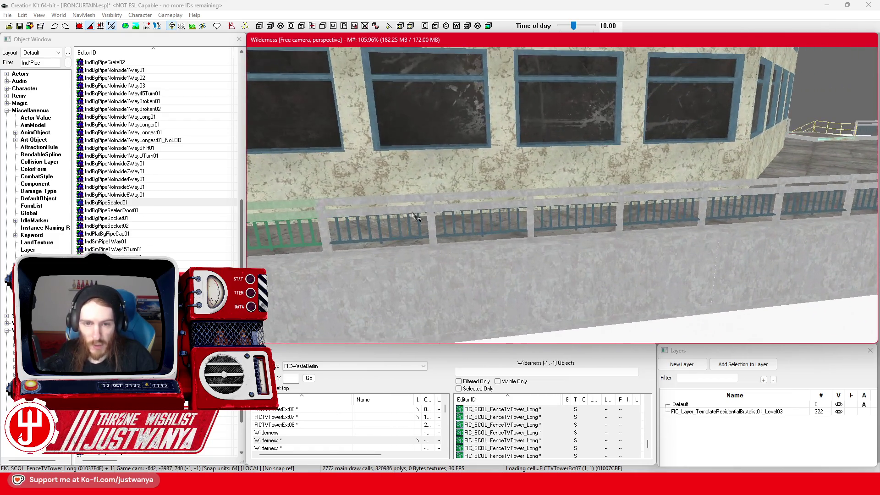
left_click(409, 208, "ctrl")
left_click(705, 196, "ctrl")
left_click_drag(706, 196, 642, 205)
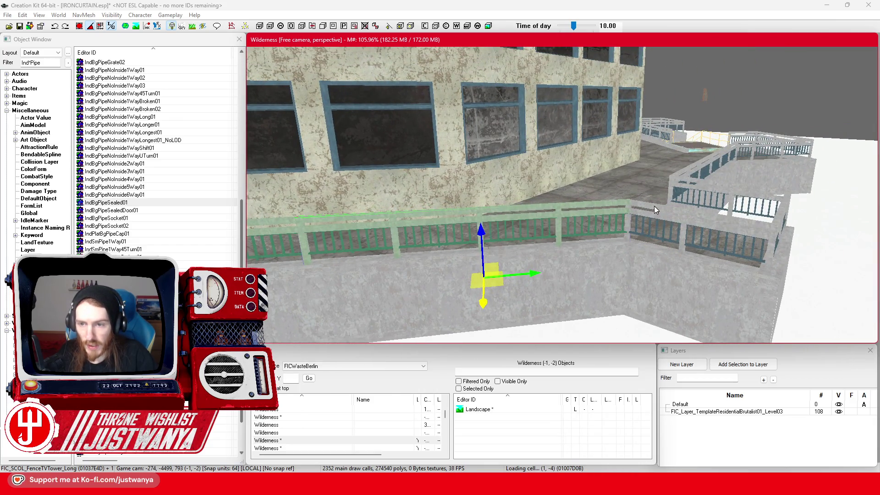
Step: Add the corner, back, and stair-platform railing sections to the selection
left_click_drag(716, 251, 550, 215)
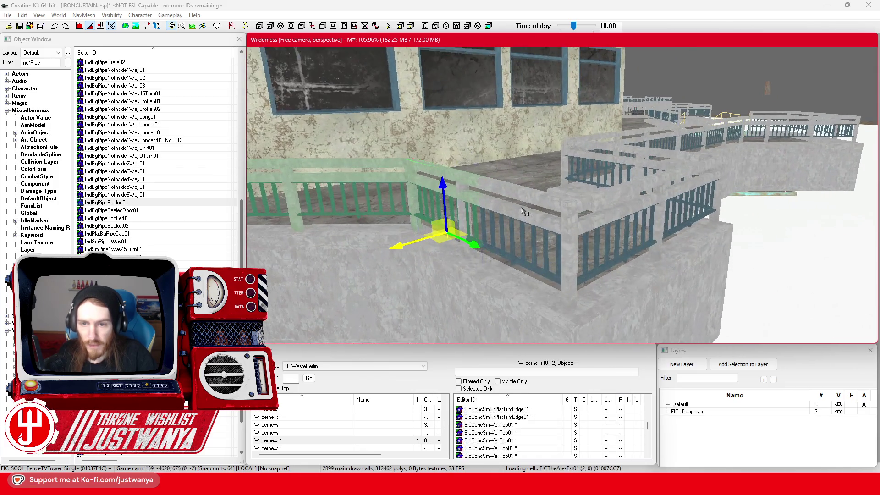
left_click(516, 212, "ctrl")
left_click(602, 227, "ctrl")
scroll(602, 238, "up", 5)
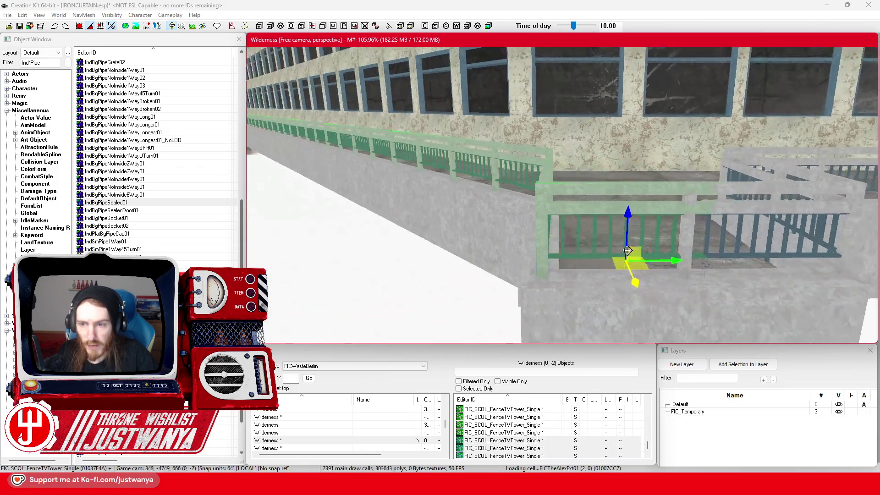
left_click(505, 209, "ctrl")
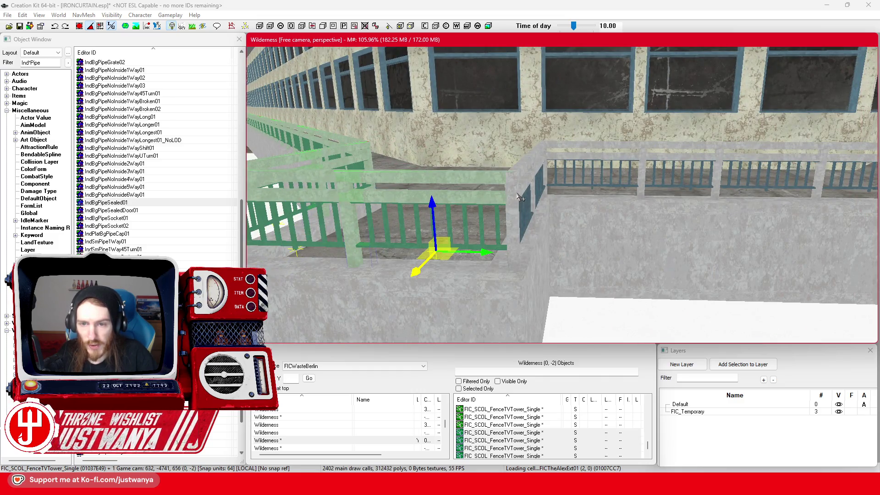
left_click(518, 195, "ctrl")
scroll(595, 245, "down", 3)
left_click_drag(593, 246, 501, 207)
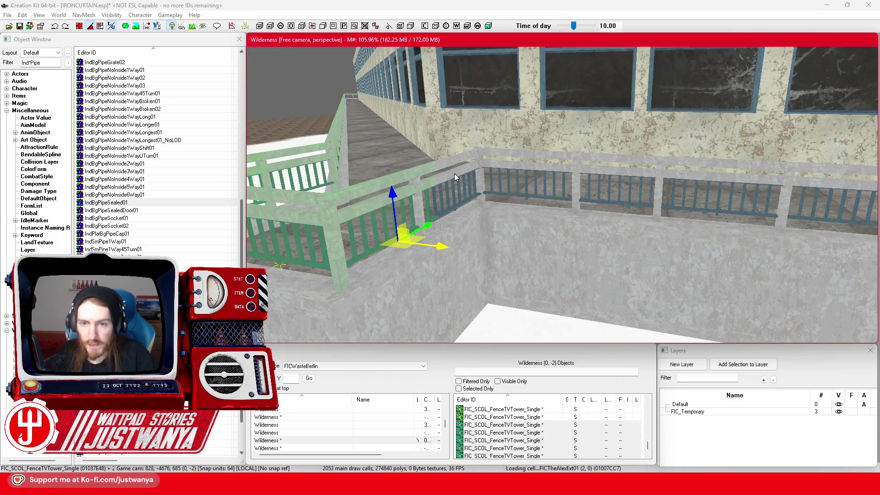
left_click(517, 170, "ctrl")
left_click(729, 182, "ctrl")
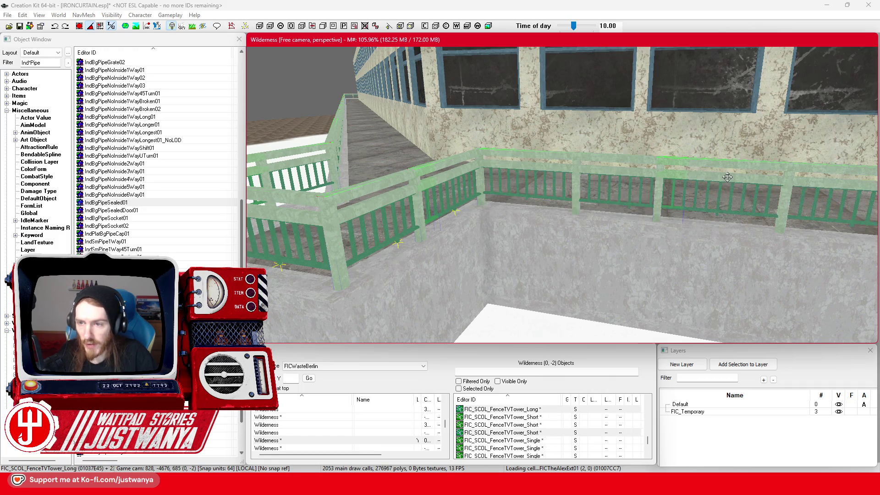
scroll(677, 194, "up", 3)
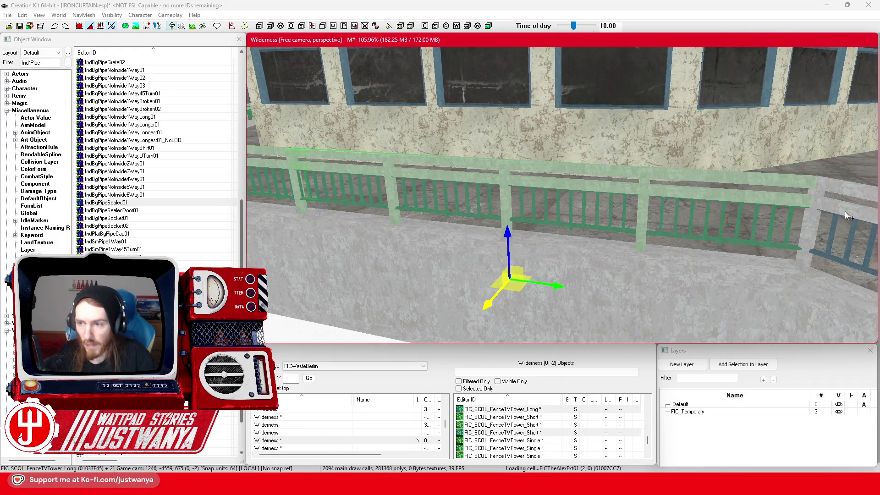
left_click_drag(702, 285, 663, 280)
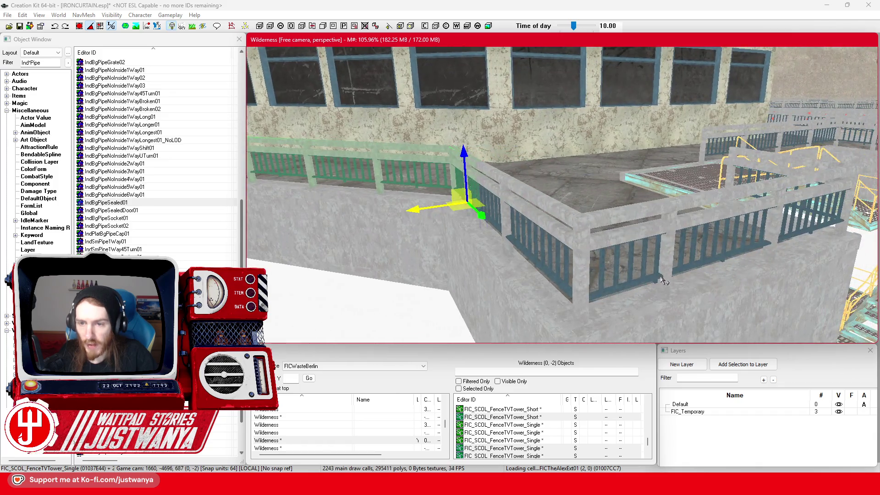
left_click(602, 236, "ctrl")
left_click(548, 229, "ctrl")
left_click_drag(548, 229, 519, 228)
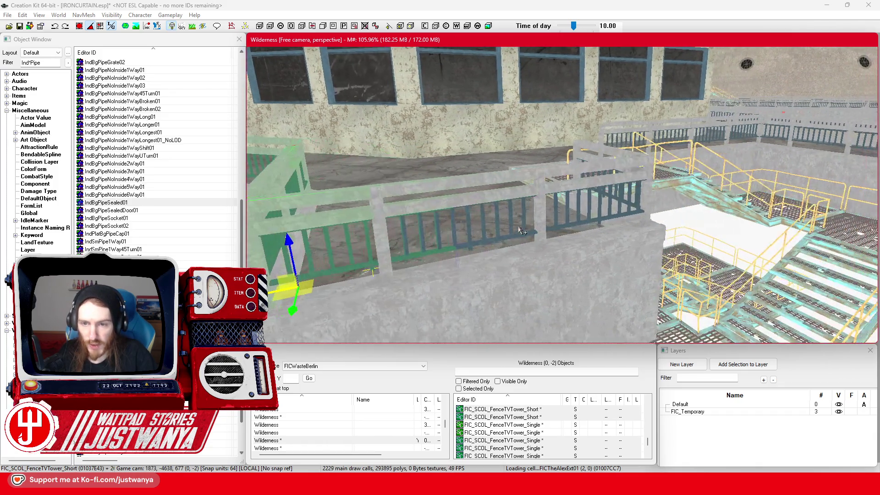
left_click(460, 204, "ctrl")
mouse_move(460, 204)
left_mouse_down()
mouse_move(606, 132)
mouse_move(605, 244)
left_mouse_up()
Step: Lower the railing by the stair platform onto its wall along the Z axis
left_click(598, 134, "ctrl")
scroll(578, 261, "down", 8)
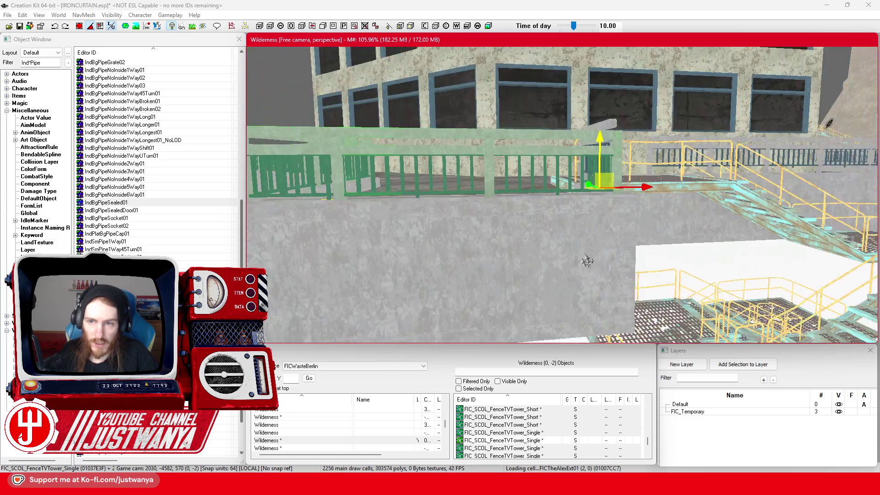
scroll(531, 260, "up", 3)
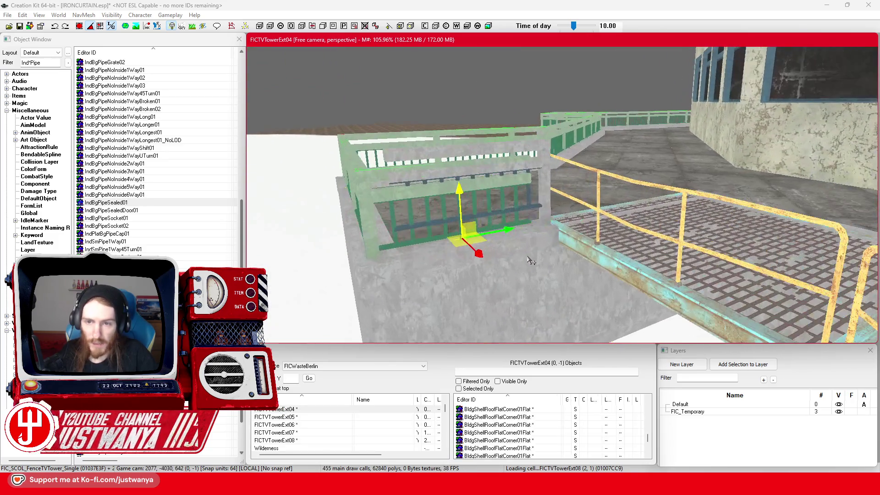
left_click(537, 245)
scroll(555, 186, "up", 2)
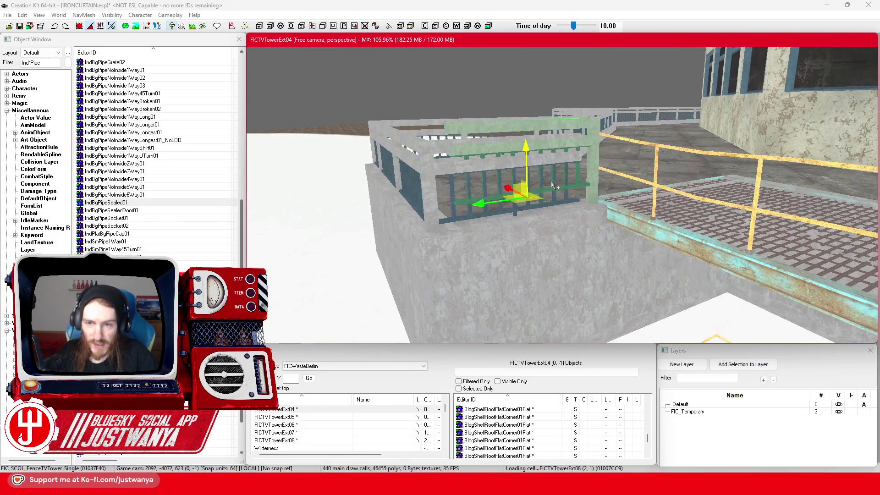
scroll(555, 186, "up", 3)
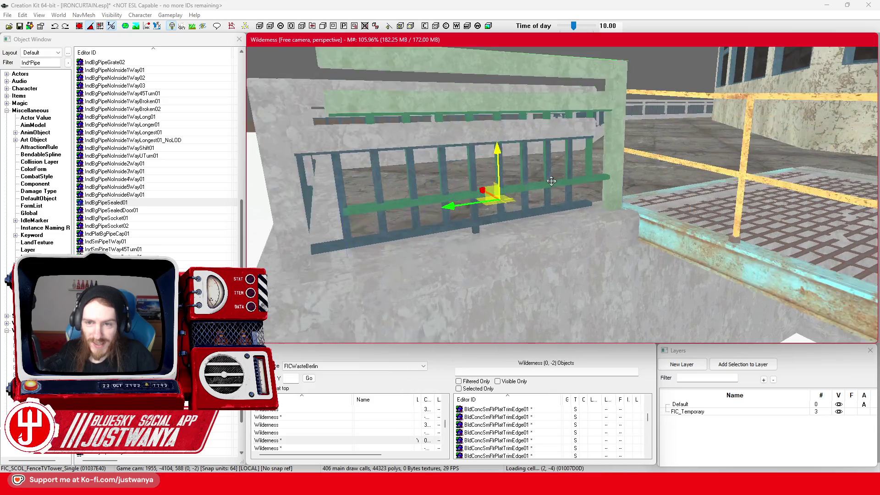
mouse_move(497, 147)
left_mouse_down()
mouse_move(498, 177)
mouse_move(587, 209)
mouse_move(504, 207)
mouse_move(524, 151)
left_mouse_up()
left_click(526, 145)
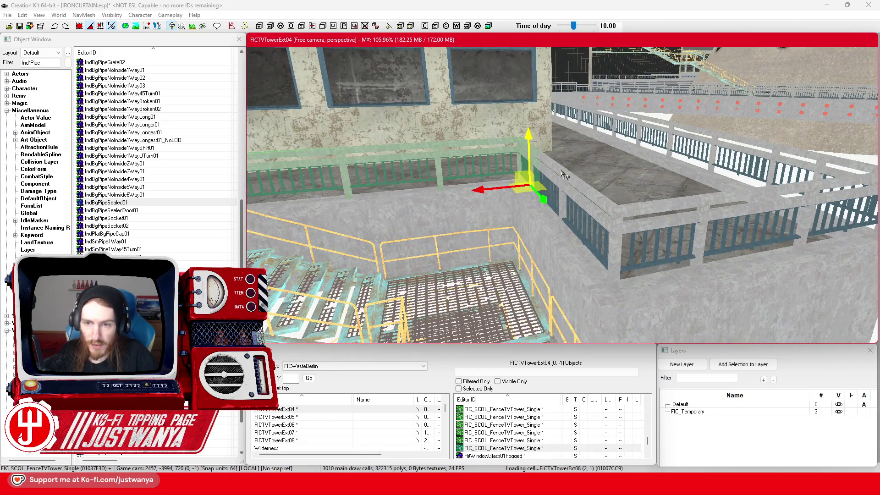
left_click(655, 216)
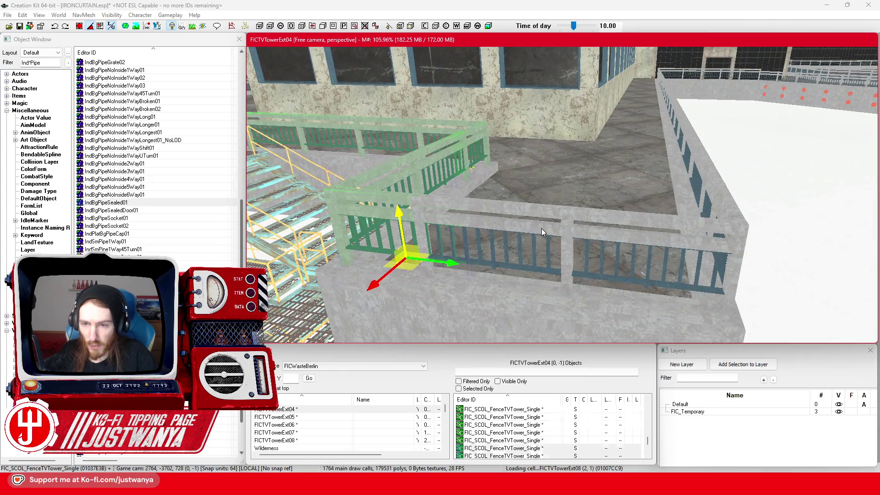
left_click(540, 228, "ctrl")
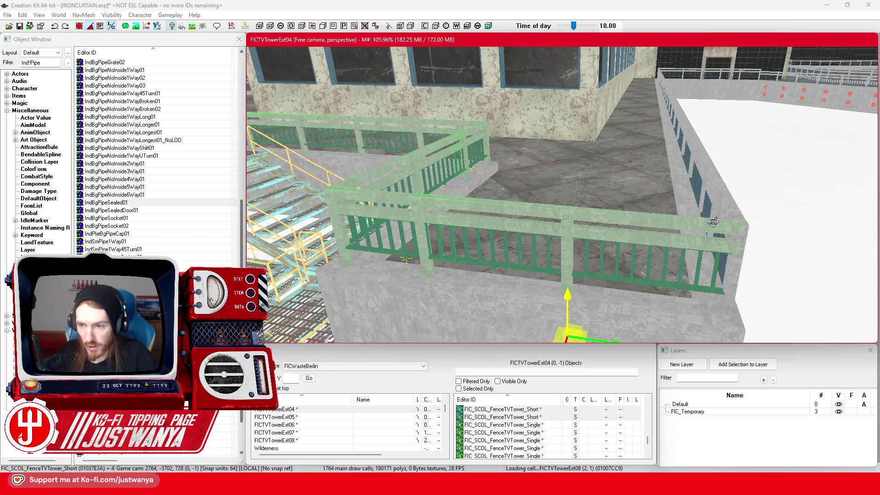
left_click(739, 218, "ctrl")
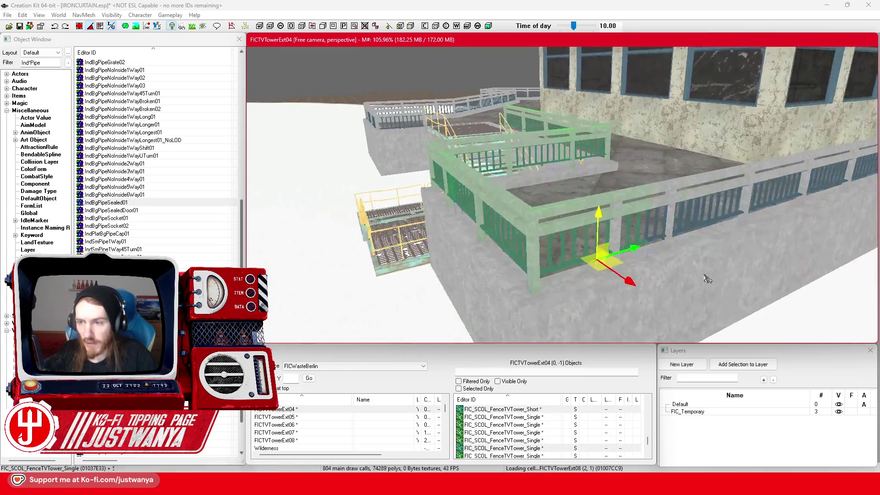
scroll(545, 231, "up", 2)
left_click(498, 195, "ctrl")
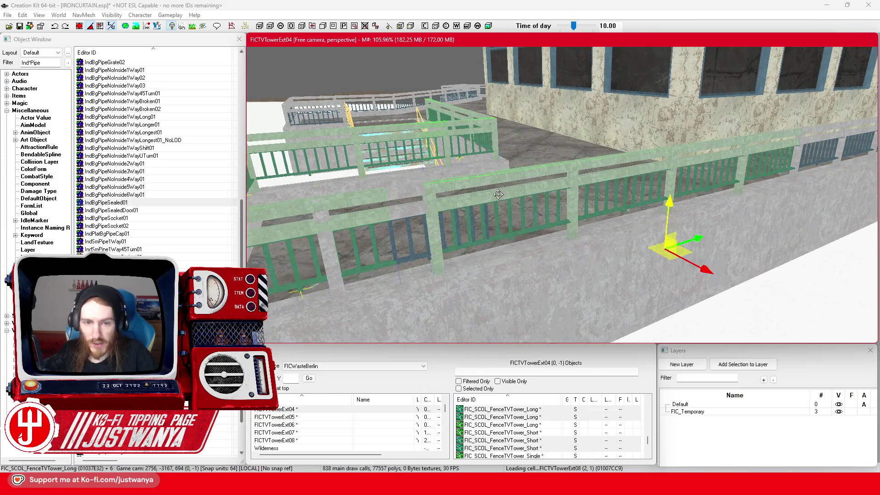
left_click(331, 257, "ctrl")
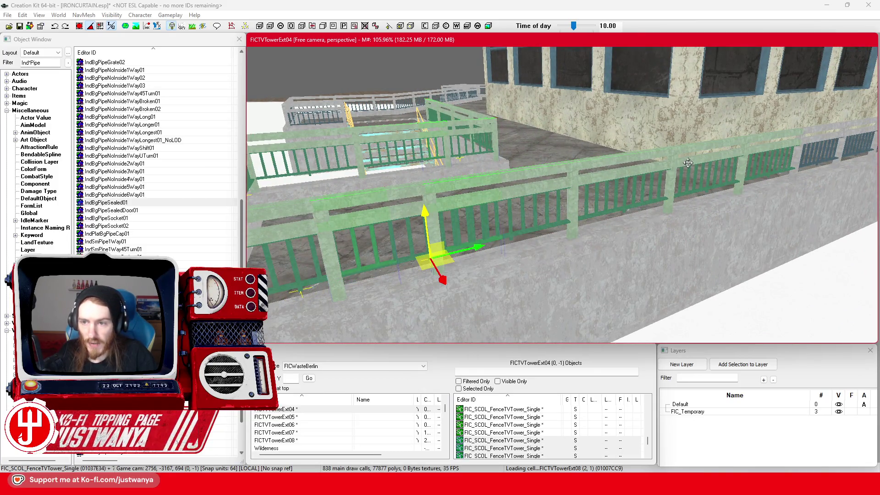
key("shift")
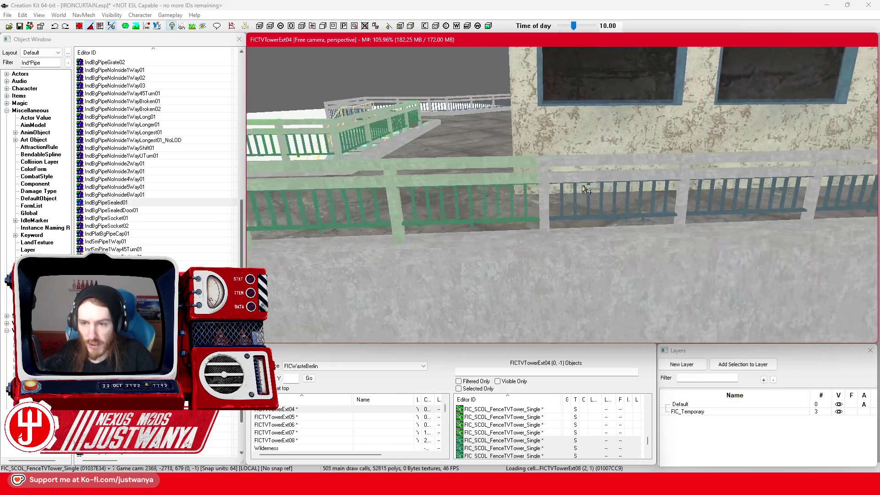
left_click(585, 188, "ctrl")
key("shift")
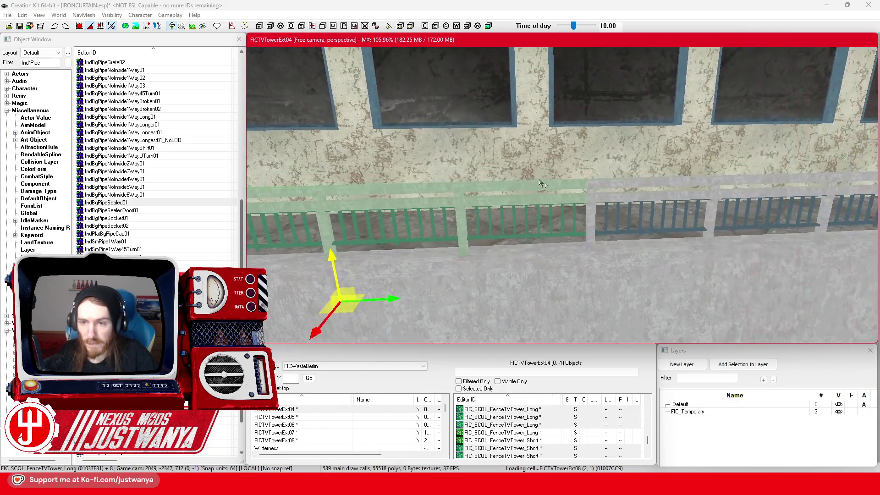
left_click(620, 208, "ctrl")
key("shift")
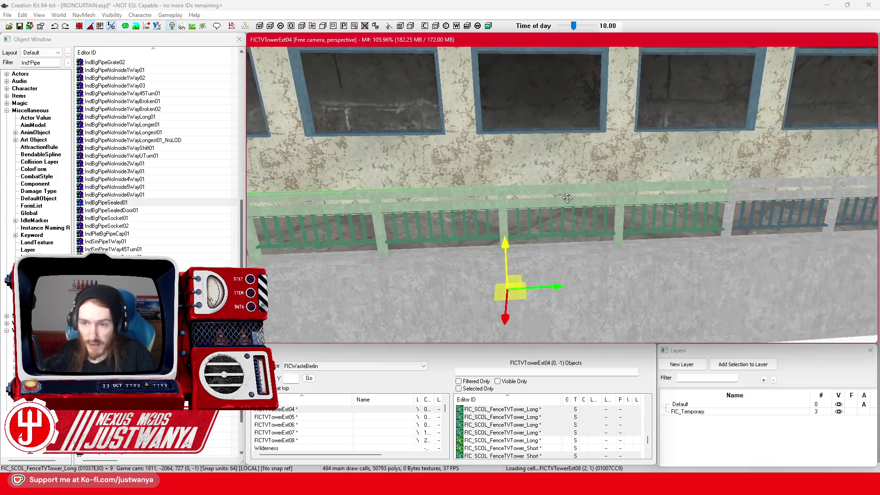
left_click(651, 176, "ctrl")
key("shift")
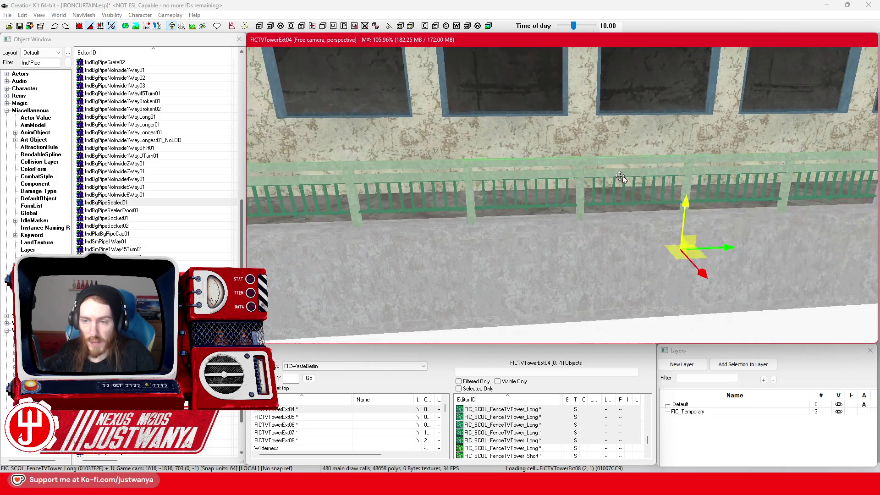
left_click(672, 176, "ctrl")
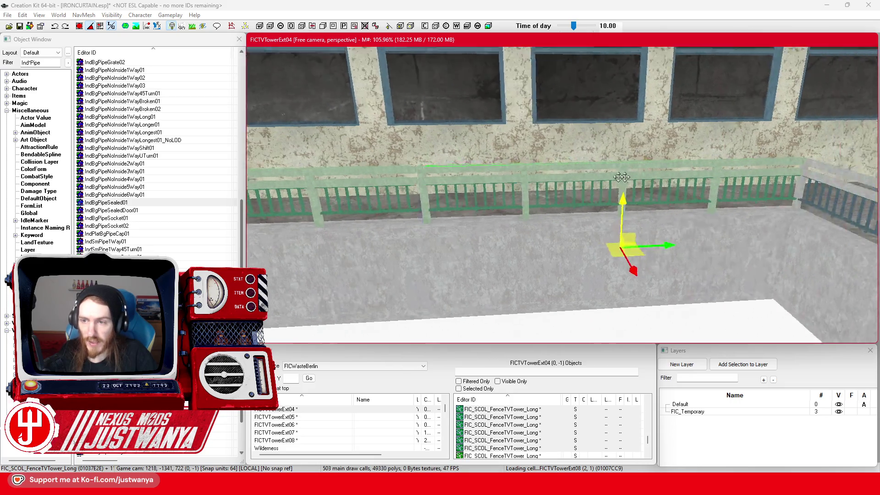
key("shift")
key("shift")
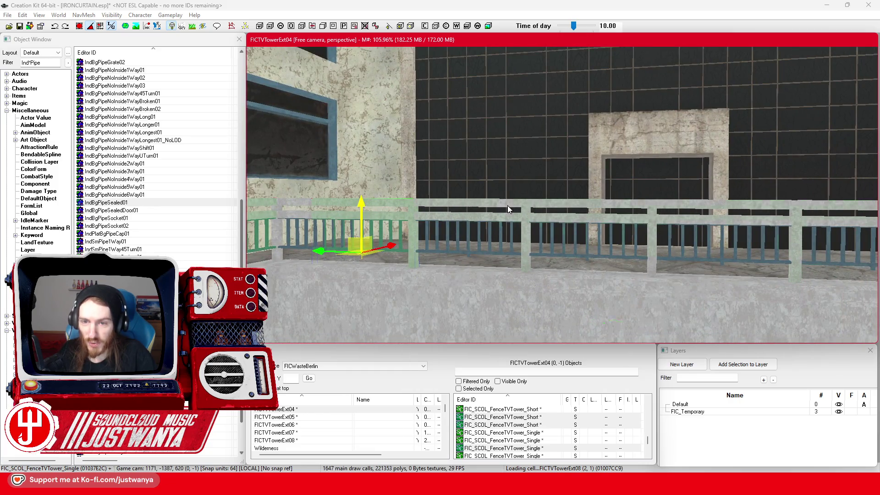
left_click(684, 206, "ctrl")
key("shift")
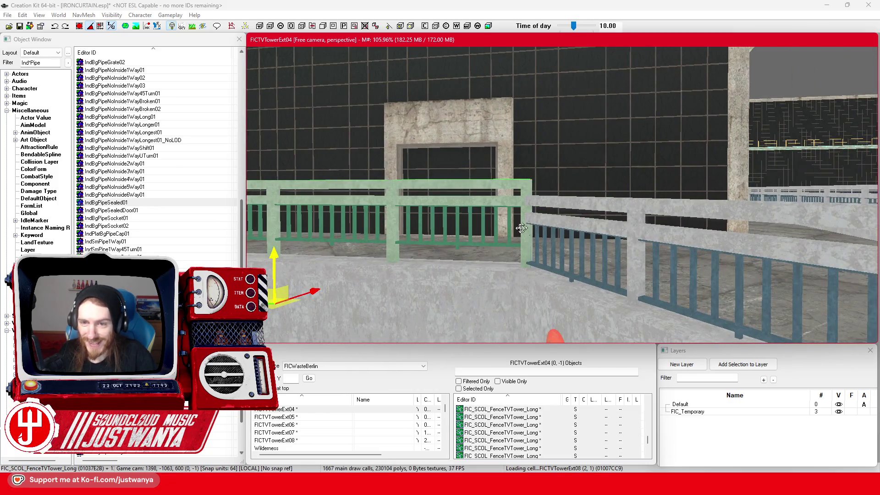
key("shift")
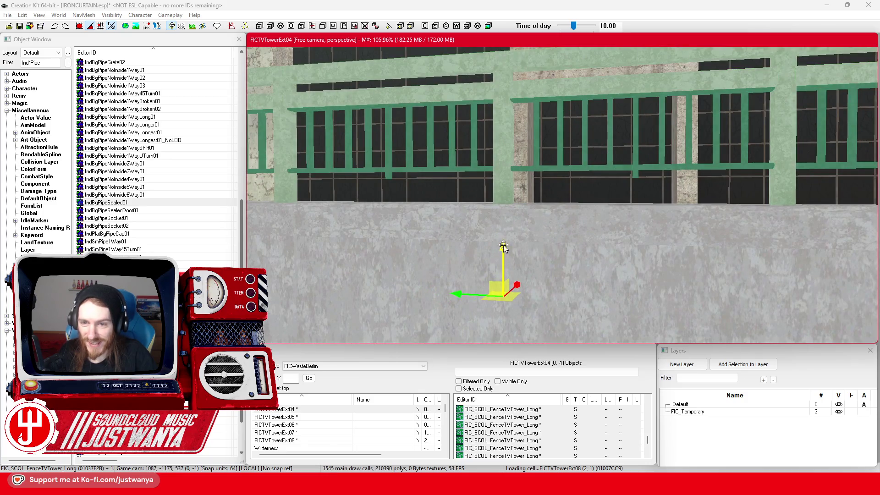
key("shift")
scroll(514, 265, "down", 5)
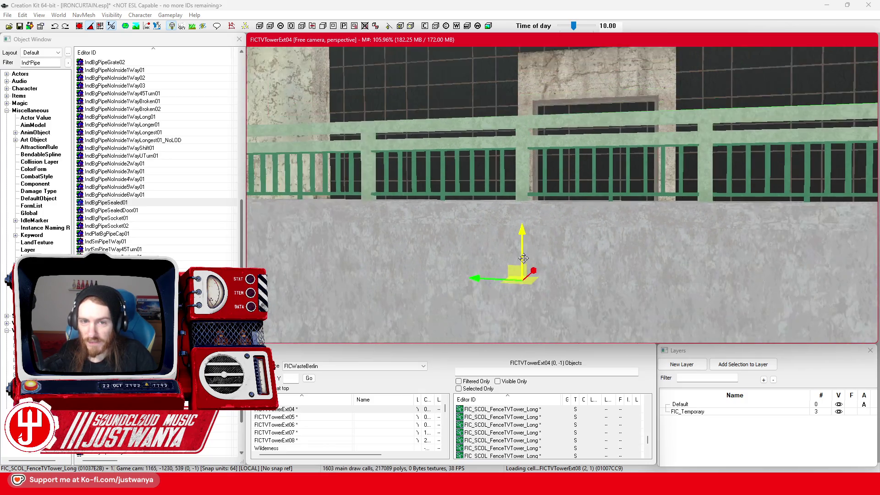
key("shift")
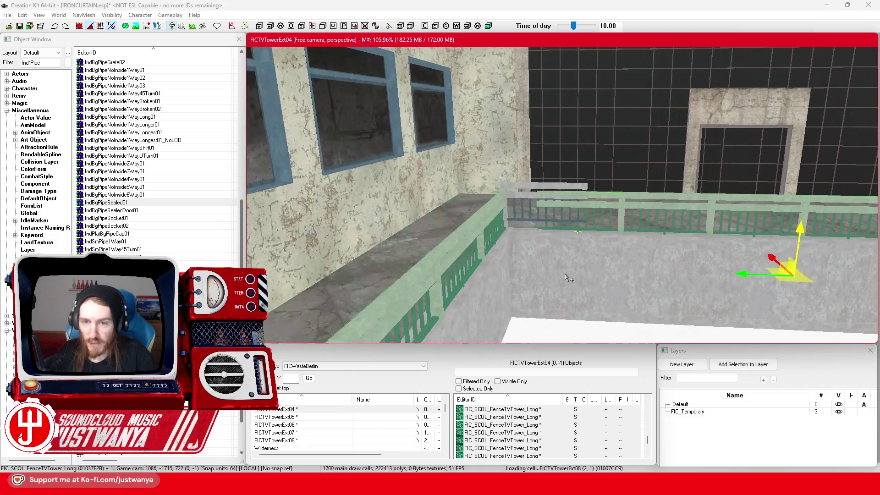
scroll(562, 271, "up", 5)
left_click(513, 176)
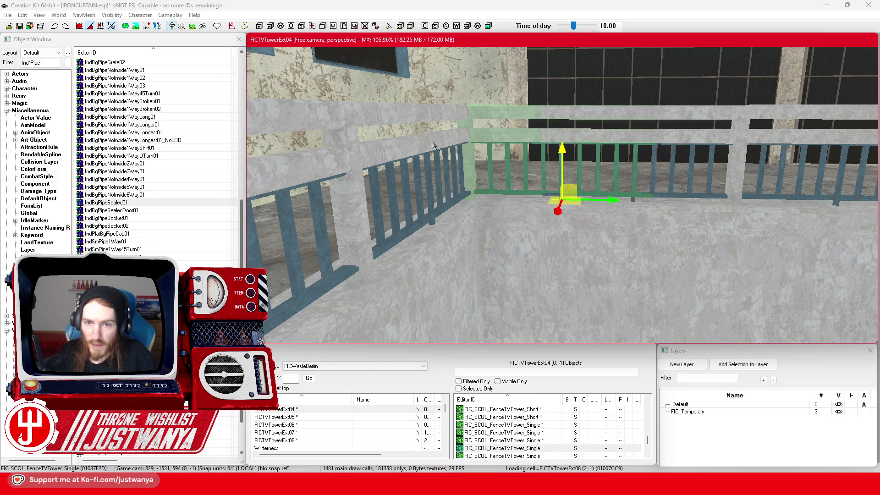
Step: Focus on the long railing section, zoom out over the whole building, and save IRONCURTAIN.esp
left_click(435, 146)
key("f")
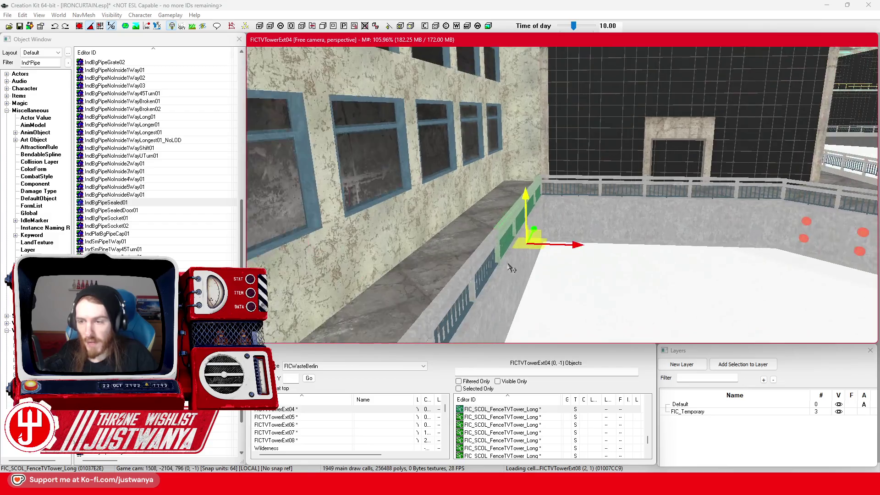
scroll(507, 260, "down", 5)
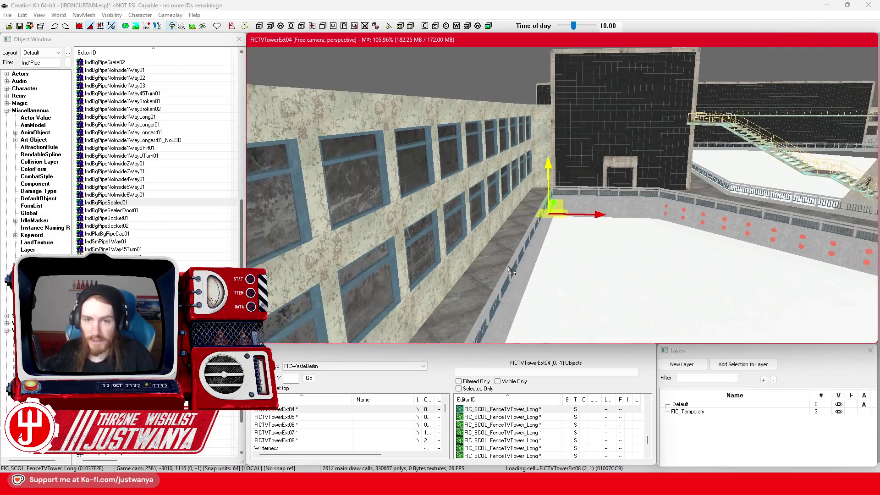
scroll(511, 271, "down", 5)
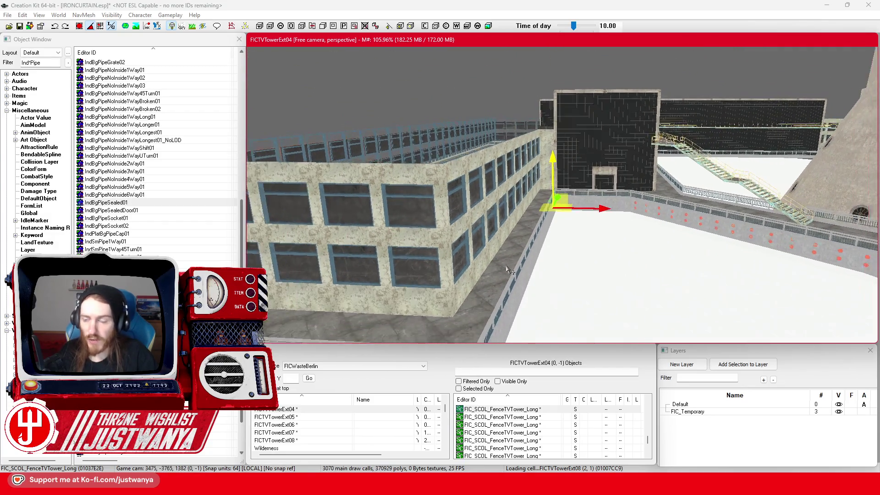
scroll(507, 271, "down", 5)
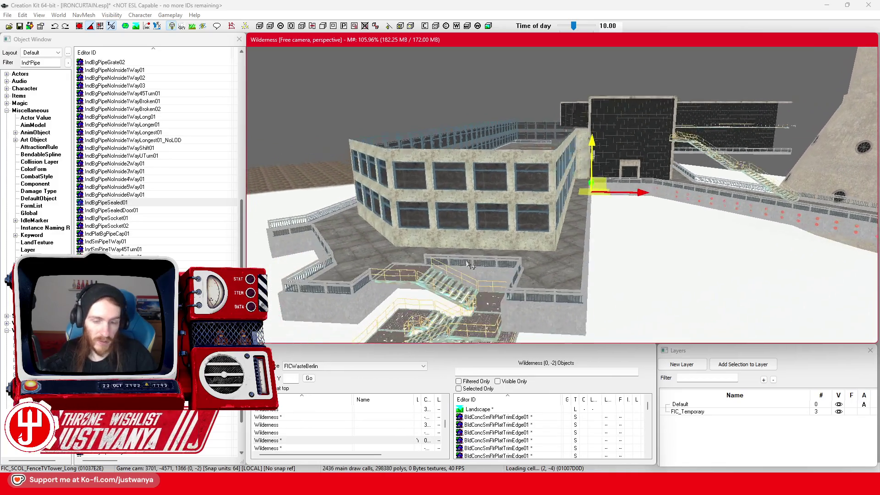
scroll(466, 268, "down", 3)
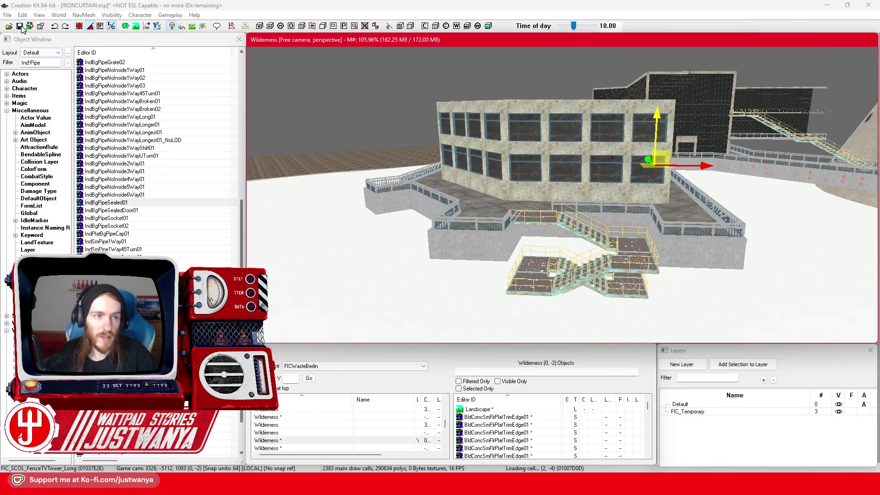
left_click(20, 27)
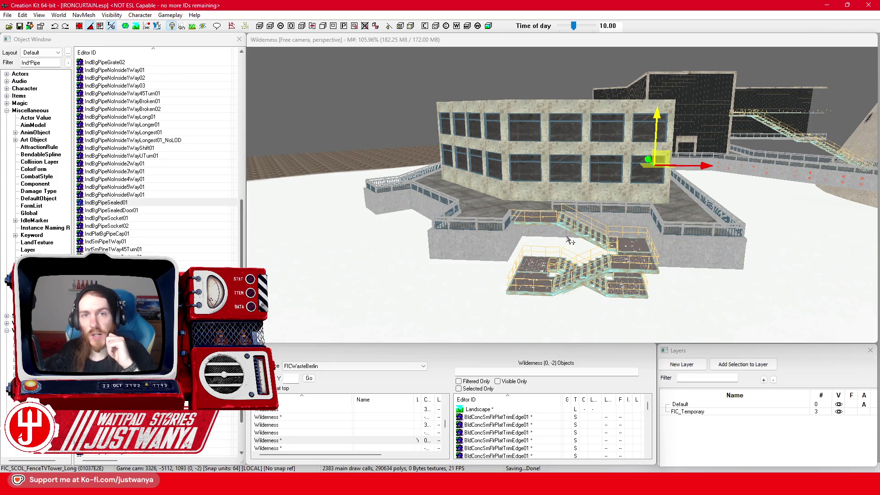
scroll(570, 240, "up", 5)
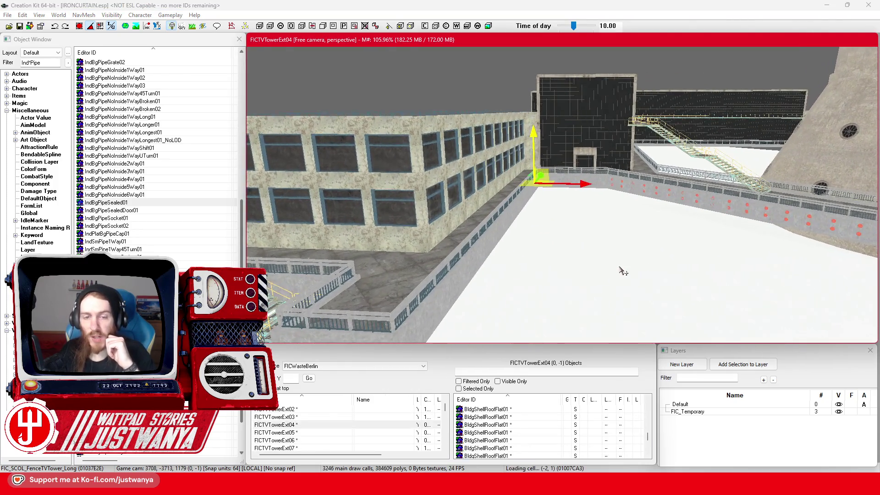
Step: Select a pair of red IndBgPipeSealed01 sealed pipe caps on the low outer wall
scroll(622, 270, "up", 5)
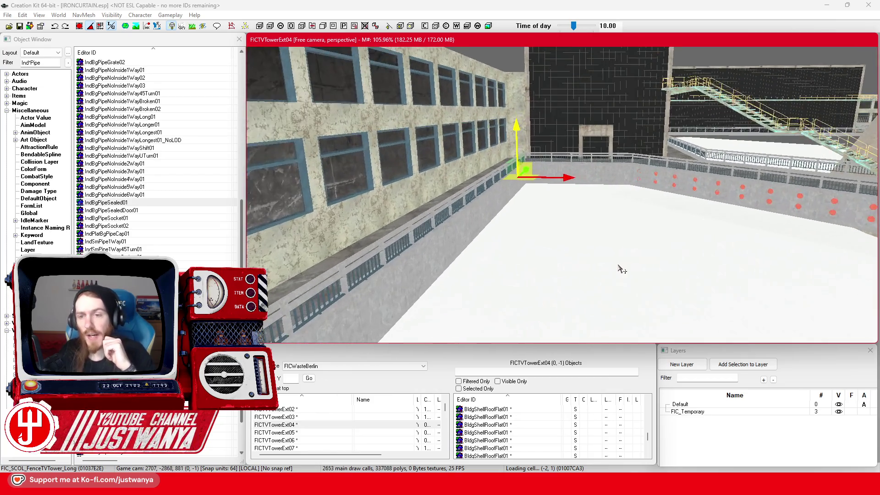
scroll(621, 270, "up", 5)
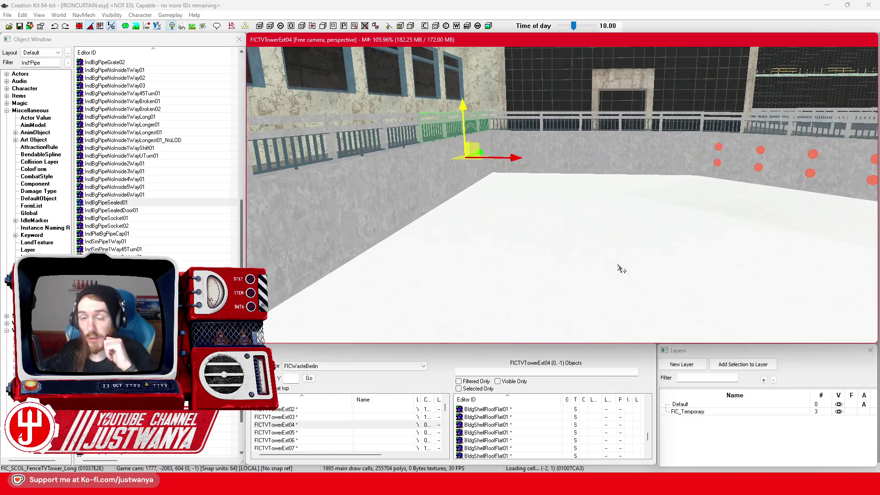
scroll(621, 270, "up", 5)
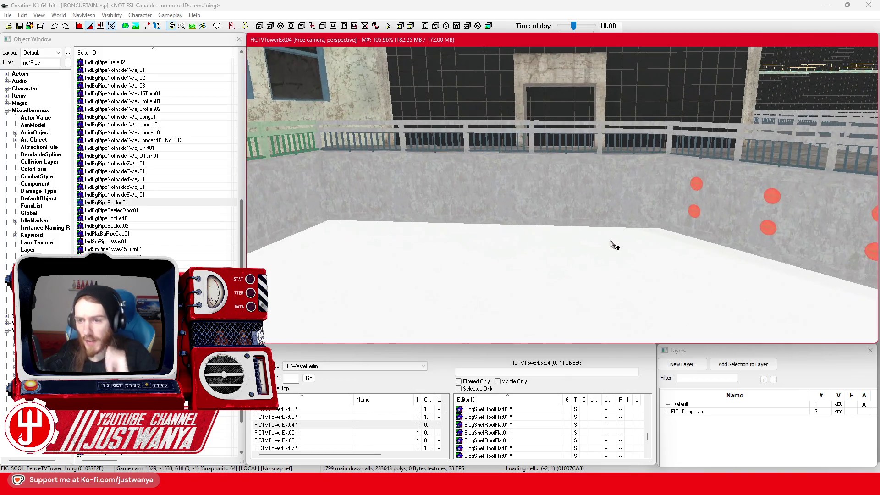
left_click(696, 212)
scroll(697, 206, "up", 3)
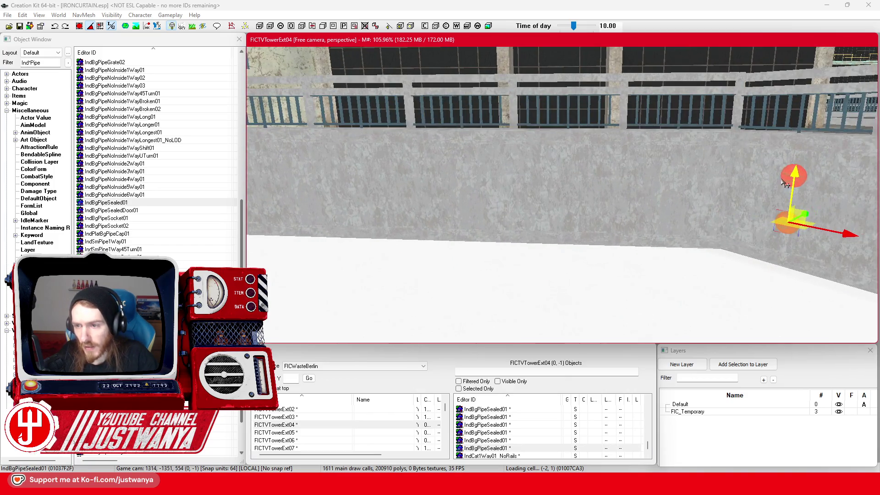
left_click(786, 181, "ctrl")
scroll(708, 222, "down", 3)
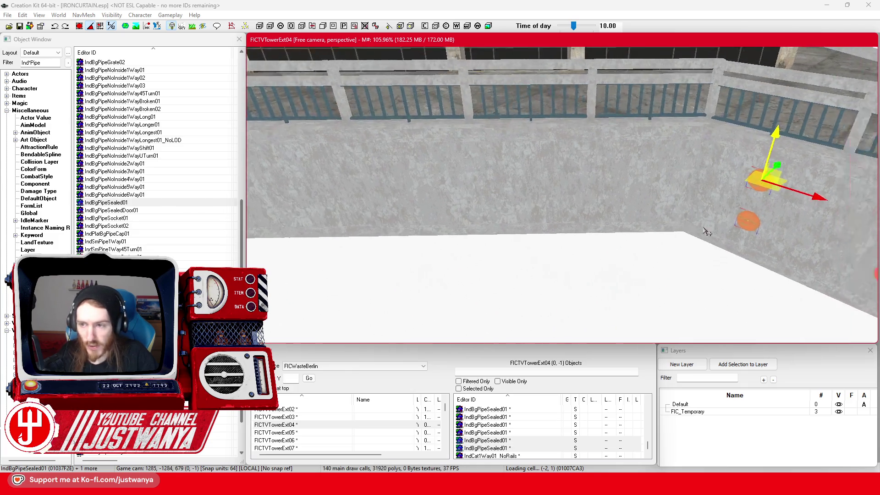
Step: Switch back to the move gizmo and slide the two pipe caps left along the wall
key("e")
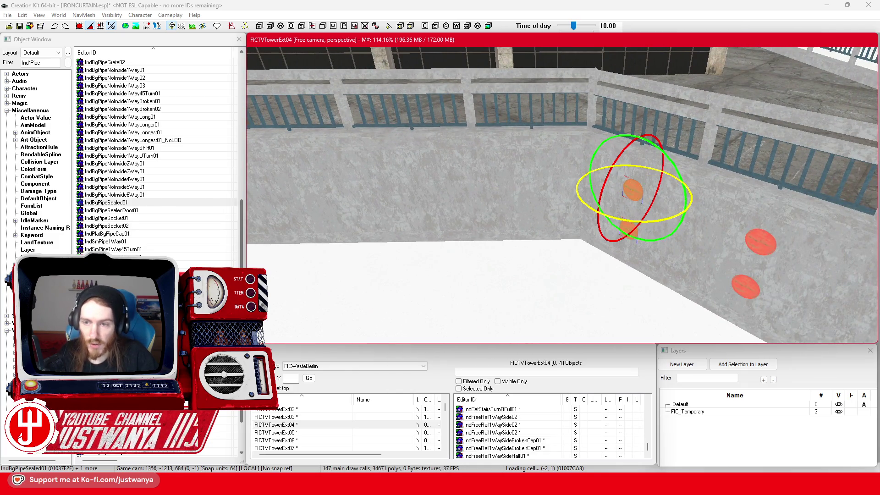
key("w")
key("shift")
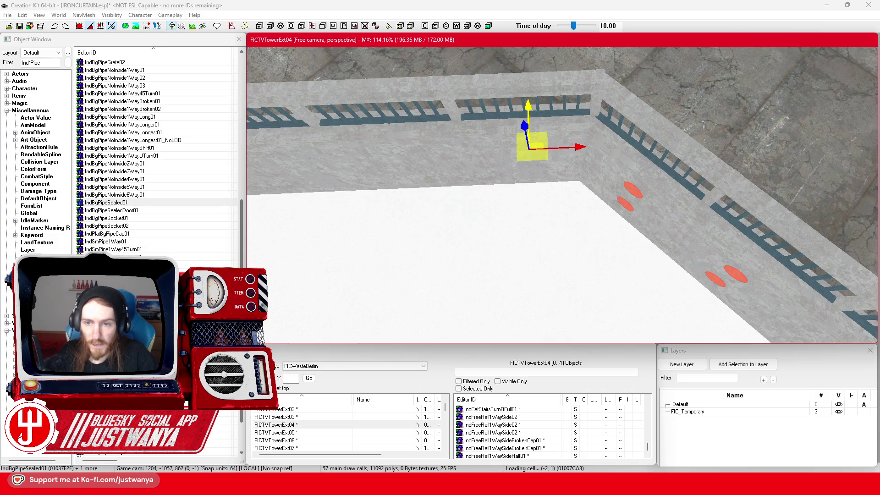
scroll(532, 127, "down", 5)
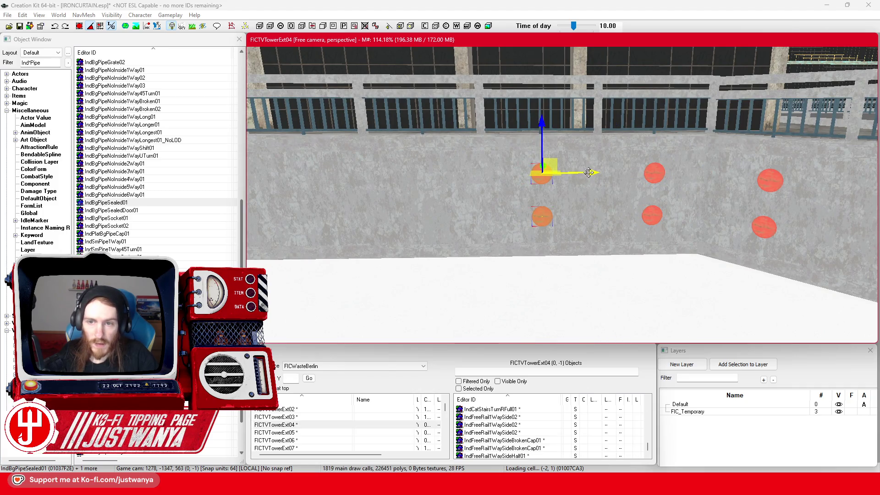
left_click_drag(494, 173, 452, 173)
Step: Duplicate the pair of sealed pipe caps into new columns to the right along the wall
left_click_drag(477, 171, 492, 169)
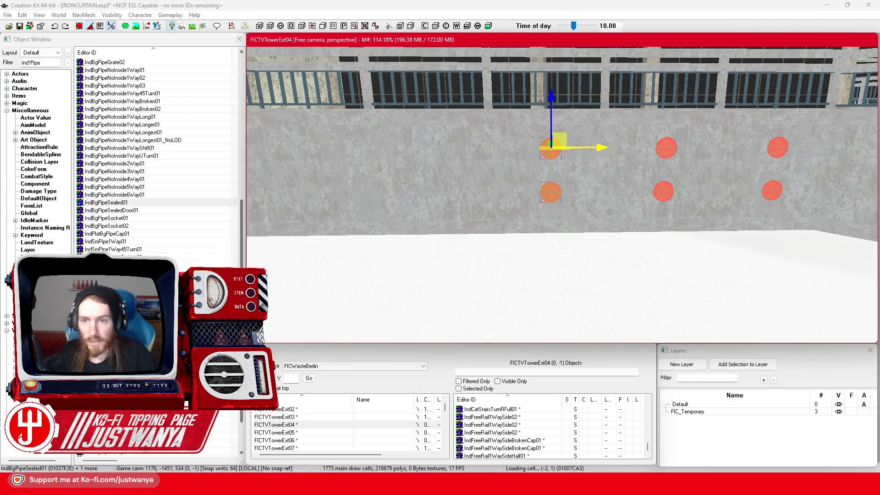
mouse_move(601, 146)
left_mouse_down()
mouse_move(646, 149)
mouse_move(532, 145)
mouse_move(547, 136)
left_mouse_up()
key("ctrl+z")
mouse_move(596, 148)
left_mouse_down()
mouse_move(494, 145)
mouse_move(551, 147)
left_mouse_up()
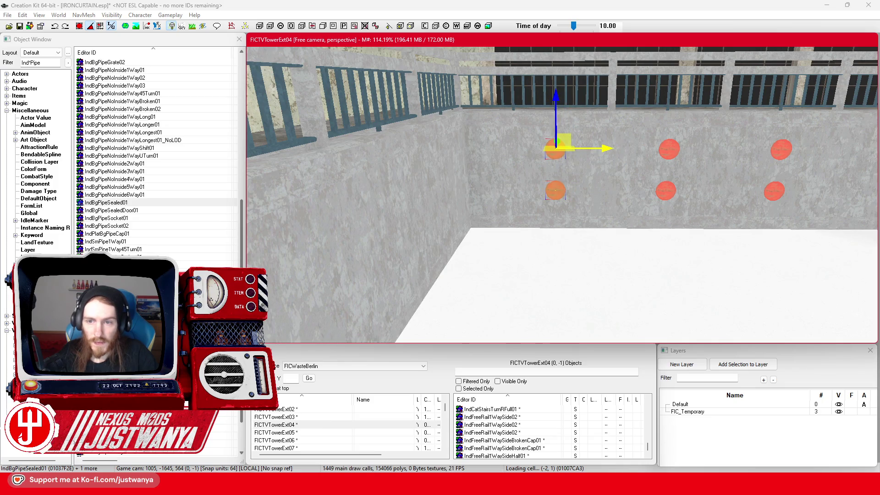
mouse_move(585, 192)
left_mouse_down()
mouse_move(507, 191)
mouse_move(581, 196)
mouse_move(424, 167)
left_mouse_up()
key("ctrl+d")
mouse_move(320, 196)
left_mouse_down()
mouse_move(525, 193)
mouse_move(624, 151)
left_mouse_up()
key("ctrl+d")
key("ctrl+d")
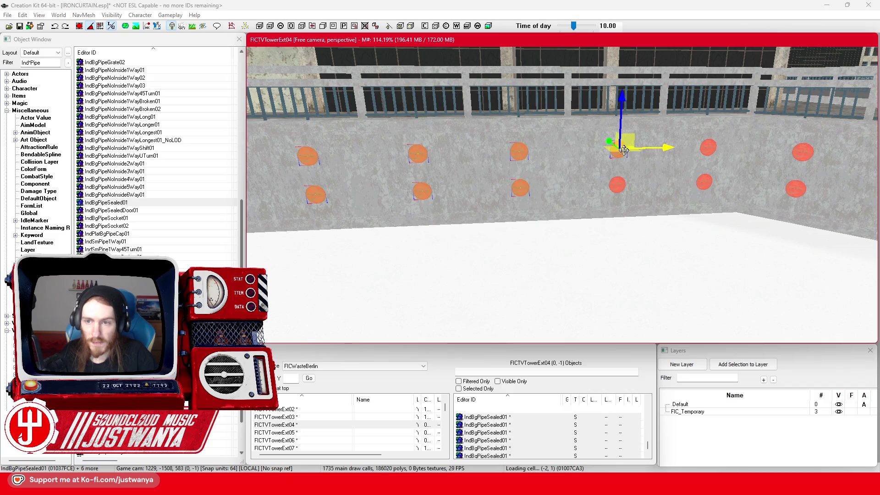
Step: Rotate the column 4 and 5 pipe caps and slide them left along the wall
left_click(614, 188, "ctrl")
left_click(708, 147, "ctrl")
left_click(704, 182, "ctrl")
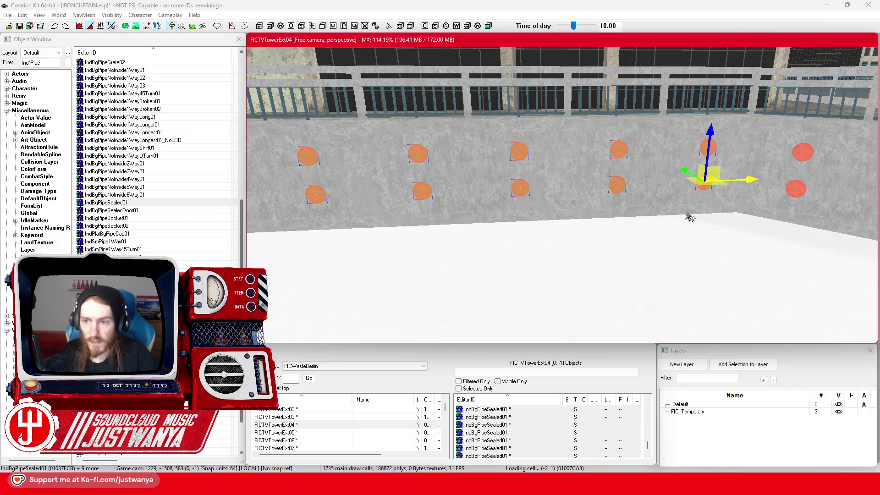
key("2")
left_click_drag(691, 207, 705, 209)
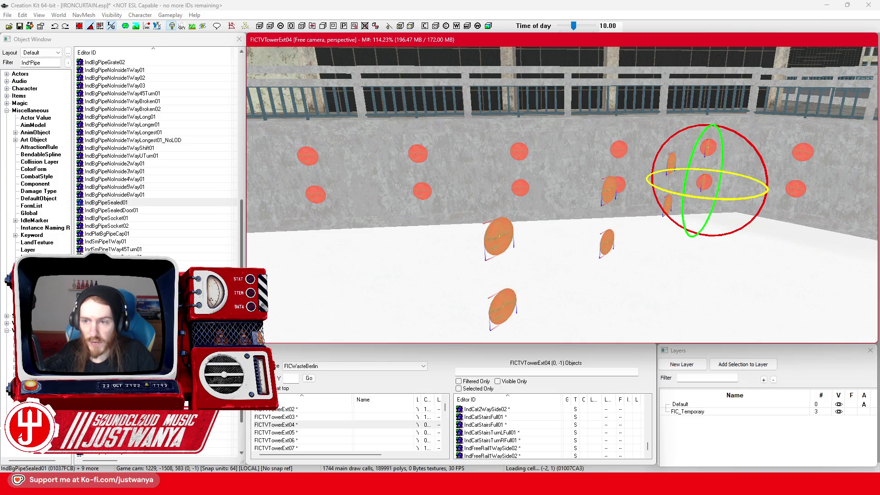
key("1")
scroll(565, 197, "down", 2)
left_click_drag(624, 187, 247, 191)
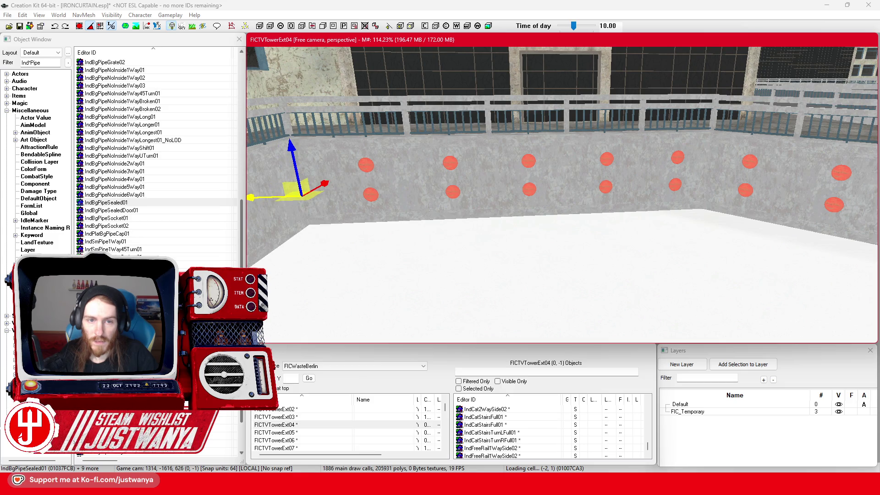
Step: Shift the selected pipe caps further left along the low wall
scroll(604, 242, "down", 3)
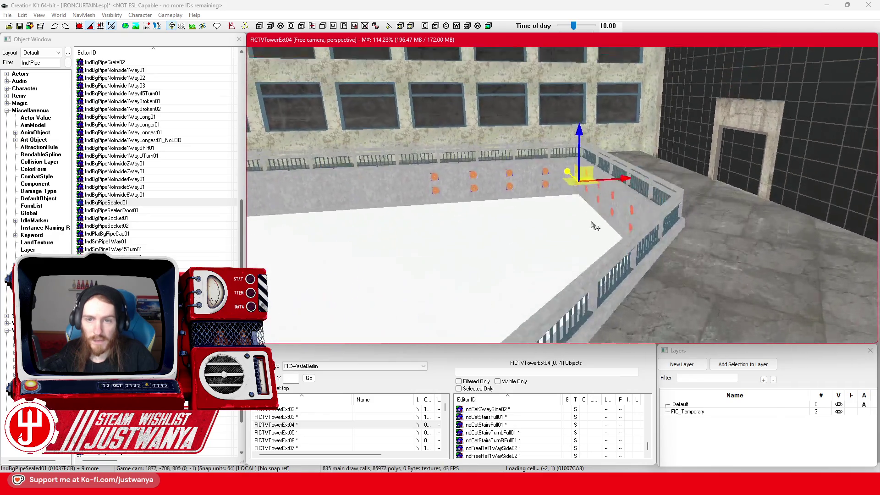
scroll(605, 242, "up", 5)
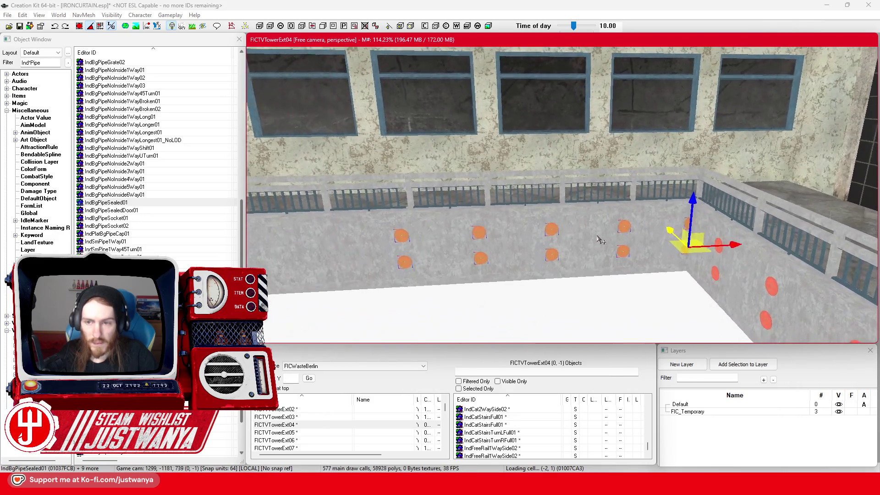
scroll(605, 222, "up", 3)
mouse_move(778, 185)
left_mouse_down()
mouse_move(649, 185)
mouse_move(732, 185)
left_mouse_up()
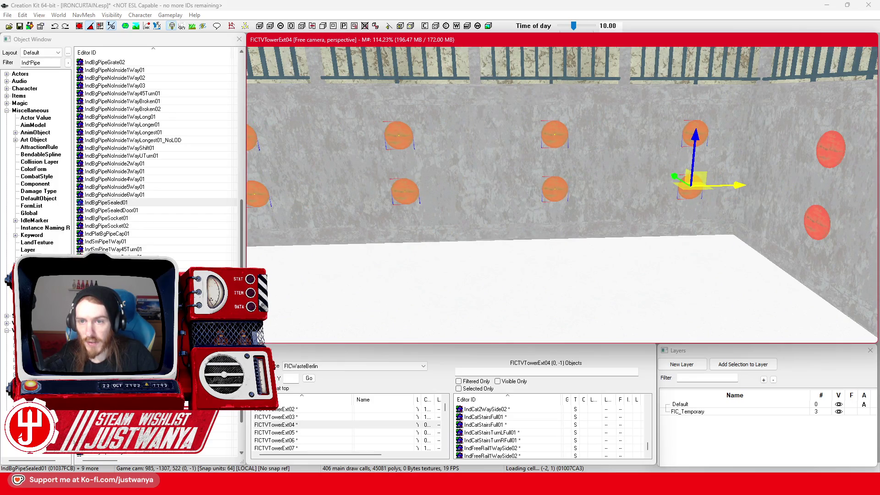
scroll(649, 209, "down", 8)
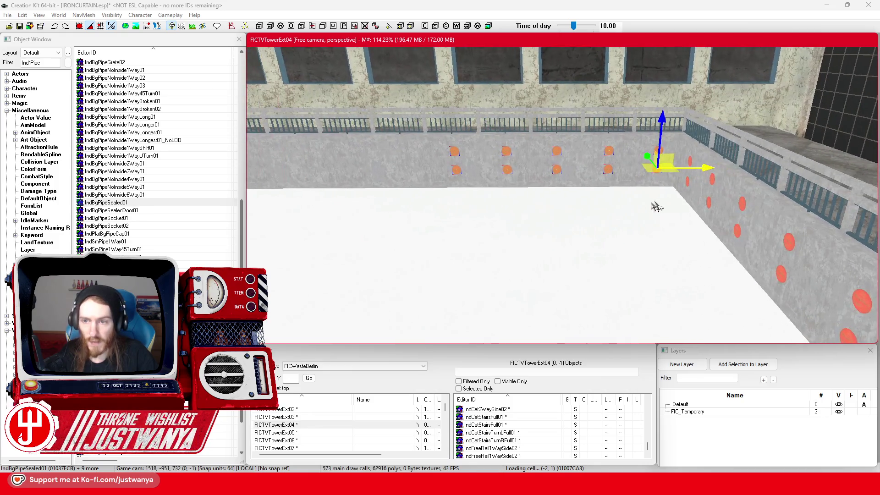
left_click_drag(710, 168, 486, 169)
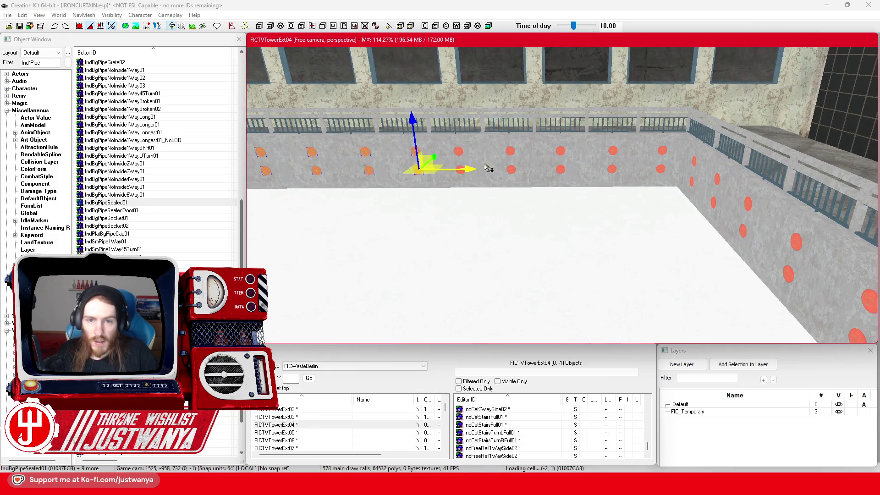
Step: Line the selected caps up with the existing rows, then pick a cap past the wall's end
scroll(485, 169, "up", 5)
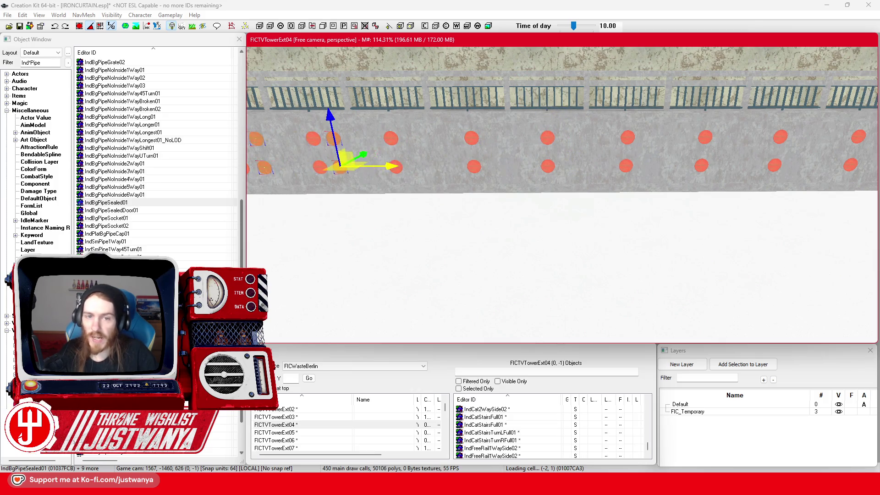
scroll(616, 196, "down", 3)
mouse_move(664, 181)
left_mouse_down()
mouse_move(555, 181)
mouse_move(675, 175)
mouse_move(369, 174)
left_mouse_up()
left_click_drag(619, 169, 410, 176)
scroll(491, 178, "up", 4)
left_click_drag(492, 178, 659, 190)
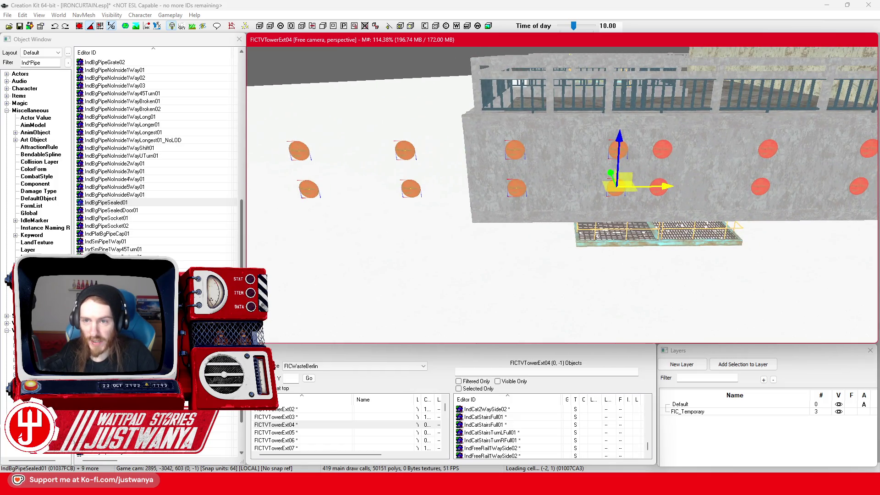
mouse_move(508, 154)
left_mouse_down()
mouse_move(456, 154)
mouse_move(497, 158)
left_mouse_up()
left_click(457, 154)
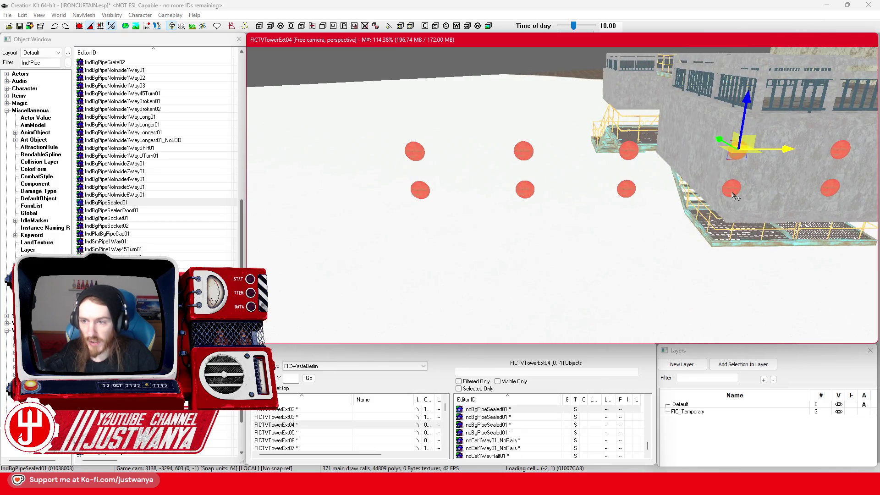
Step: Delete the stray pipe caps hanging past the wall's end and save the plugin
left_click(732, 192, "ctrl")
left_click(635, 189, "ctrl")
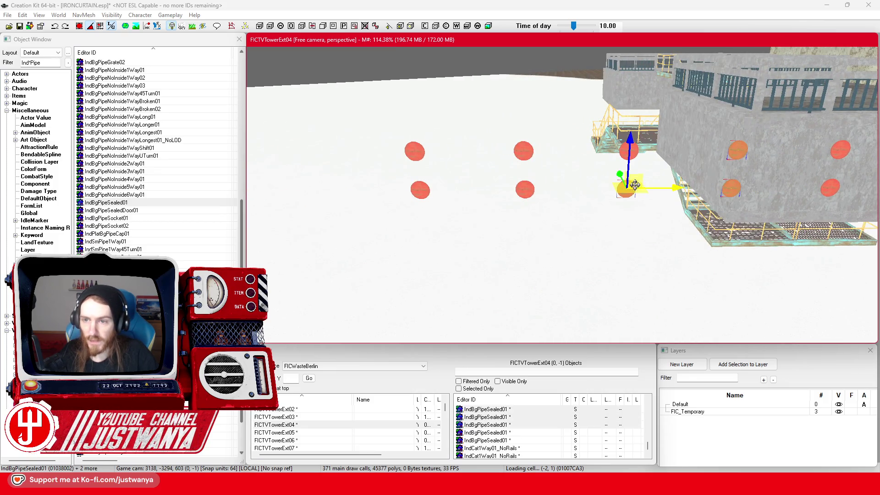
left_click(640, 157, "ctrl")
left_click(524, 154, "ctrl")
left_click(524, 189, "ctrl")
left_click(420, 192, "ctrl")
left_click(422, 153, "ctrl")
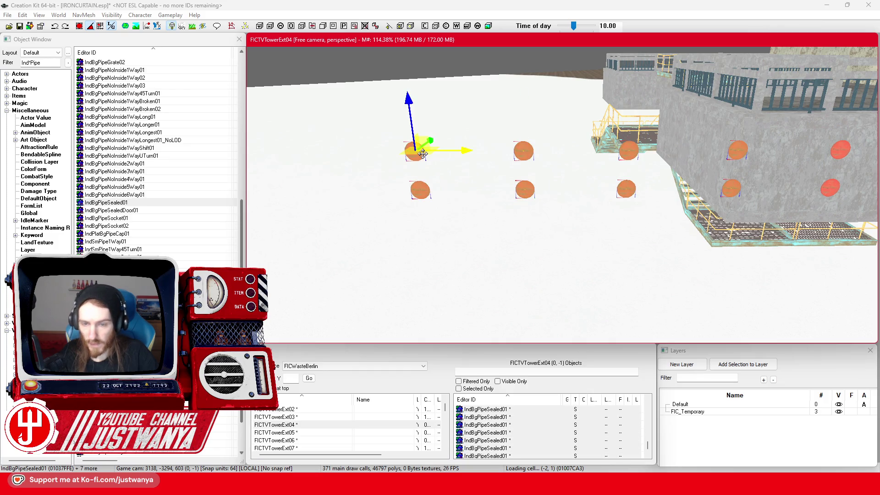
key("Delete")
left_click(25, 28)
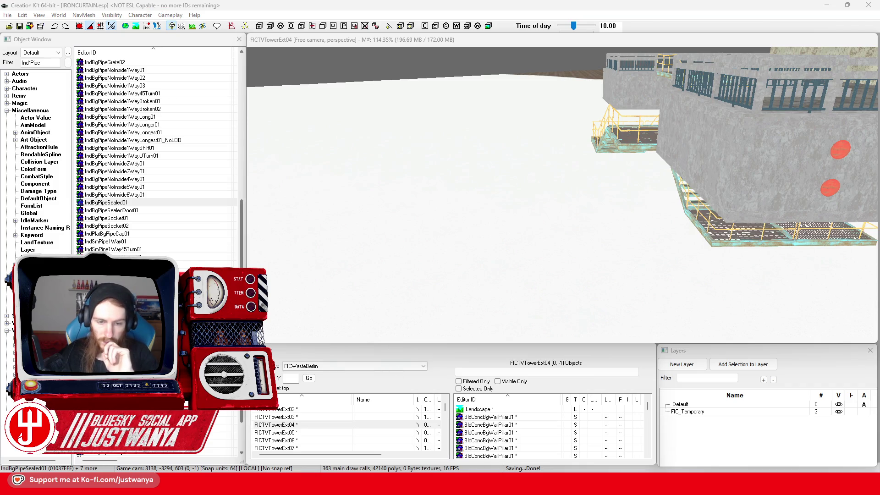
Step: Duplicate a pair of pipe caps and move the copy toward the wall's far end
scroll(600, 256, "up", 5)
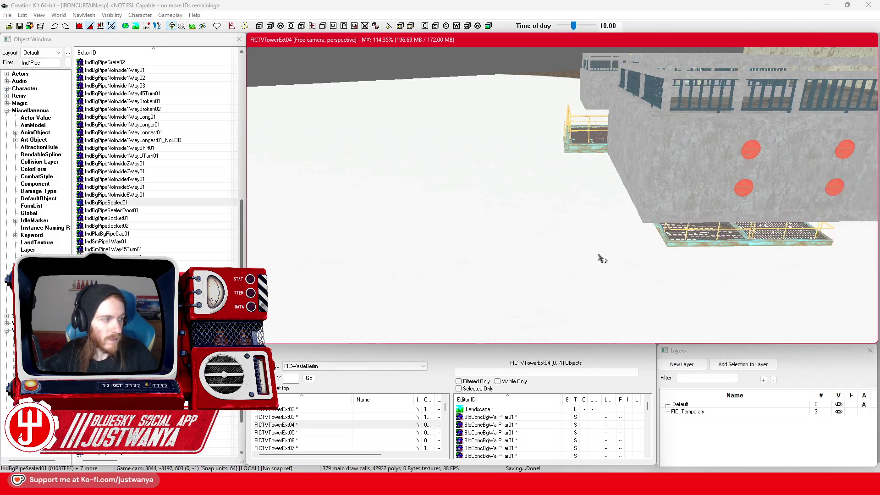
left_click(516, 189)
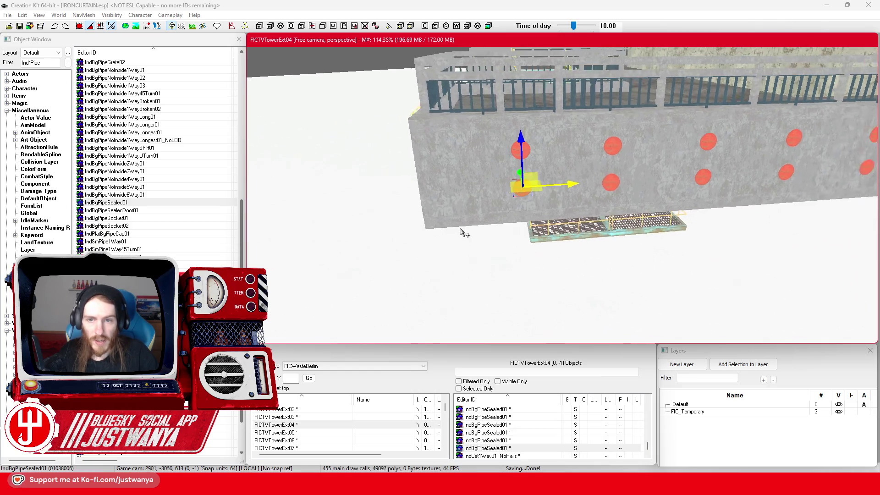
scroll(463, 218, "up", 2)
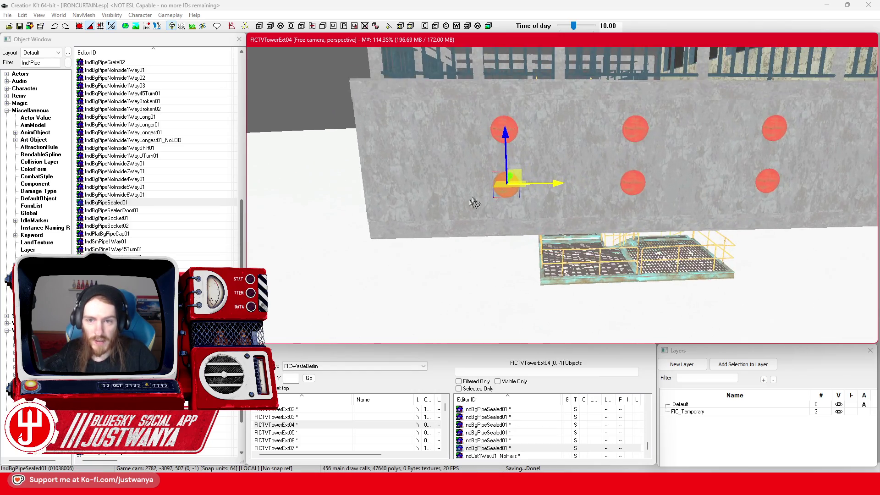
left_click(510, 134, "ctrl")
mouse_move(346, 174)
left_mouse_down()
mouse_move(462, 224)
mouse_move(576, 180)
left_mouse_up()
key("ctrl+d")
mouse_move(568, 150)
left_mouse_down()
mouse_move(390, 146)
mouse_move(460, 152)
mouse_move(467, 178)
mouse_move(513, 188)
mouse_move(674, 184)
mouse_move(648, 170)
left_mouse_up()
key("e")
key("w")
key("ctrl+d")
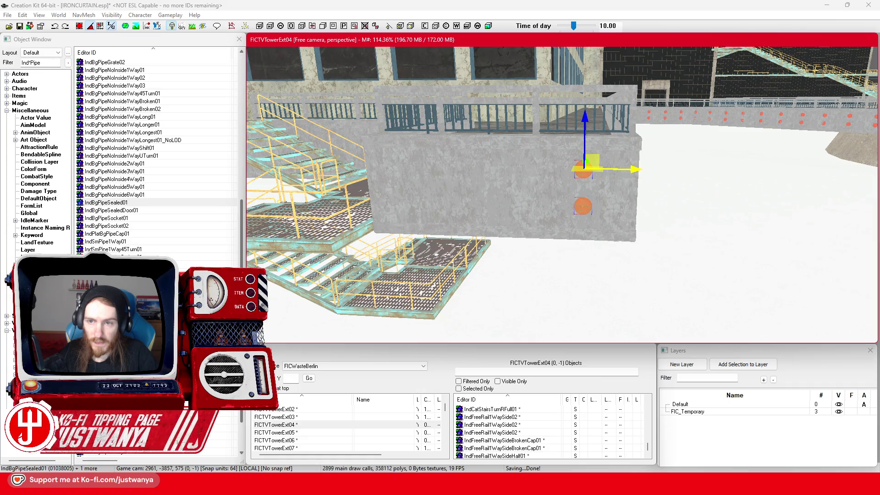
Step: Lay out three columns of cap pairs on the short wall by the stairs
scroll(612, 188, "up", 1)
mouse_move(638, 172)
left_mouse_down()
mouse_move(542, 163)
mouse_move(554, 163)
left_mouse_up()
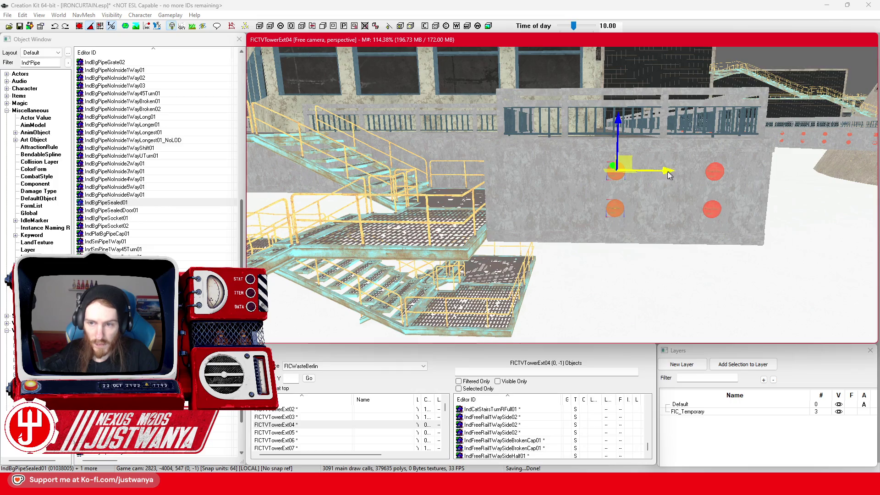
key("ctrl+d")
left_click_drag(668, 172, 583, 171)
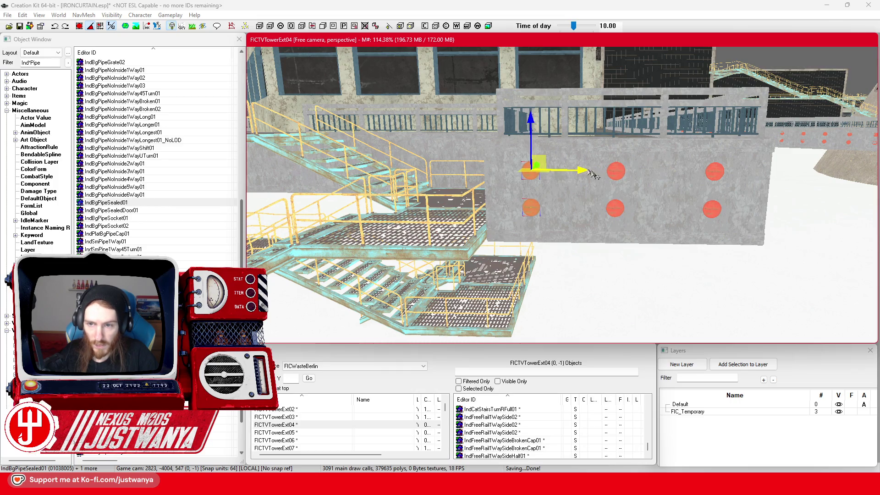
left_click(617, 177, "ctrl")
left_click(617, 207)
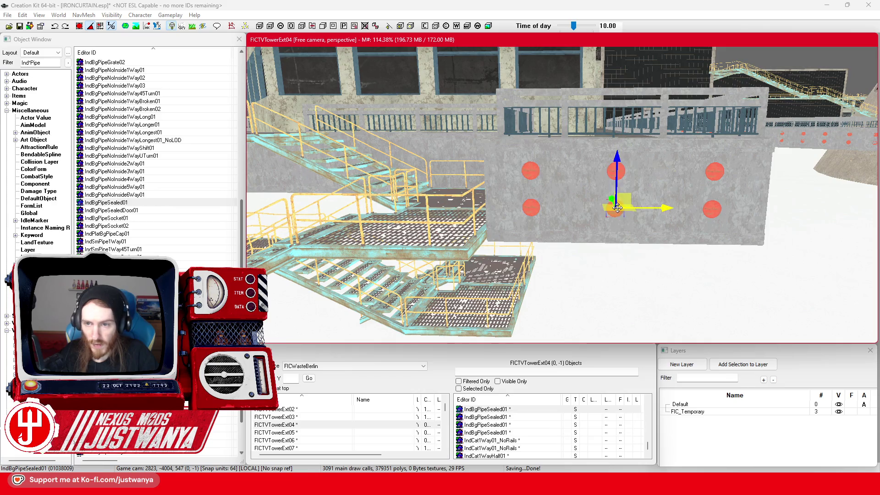
left_click(614, 176, "ctrl")
mouse_move(666, 173)
left_mouse_down()
mouse_move(681, 174)
mouse_move(662, 145)
left_mouse_up()
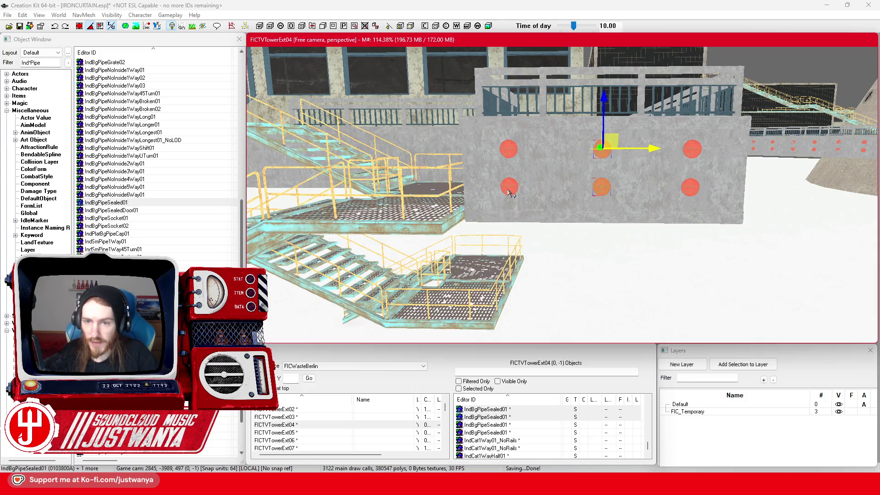
Step: Copy all six pipe caps onto the next wall section
left_click(510, 152, "ctrl")
left_click(508, 188, "ctrl")
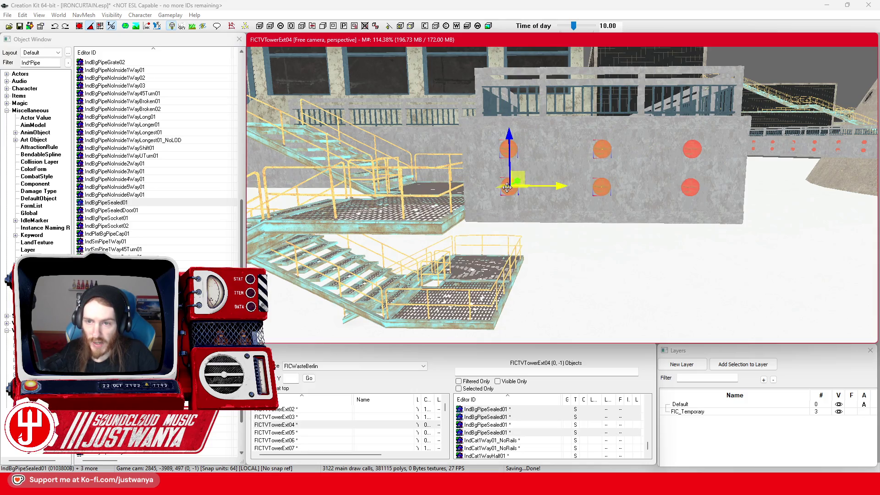
left_click(691, 151, "ctrl")
left_click(695, 192, "ctrl")
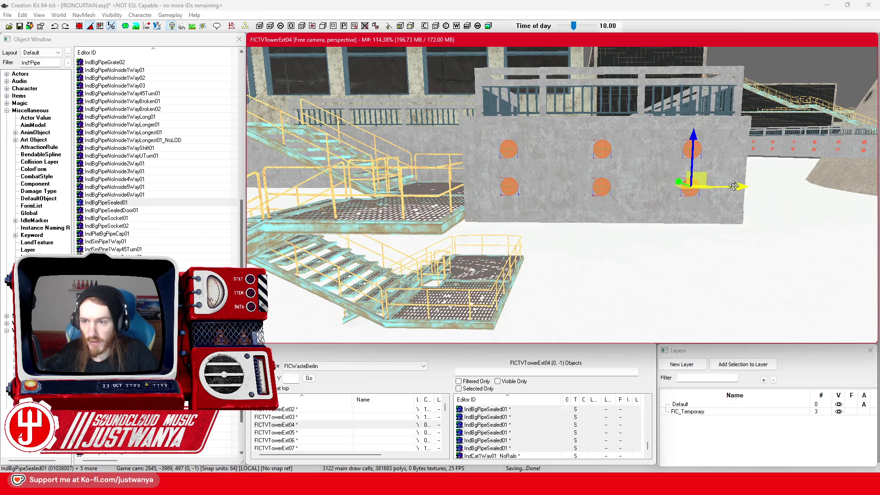
key("ctrl+d")
mouse_move(694, 193)
left_mouse_down()
mouse_move(369, 231)
mouse_move(323, 228)
left_mouse_up()
key("shift")
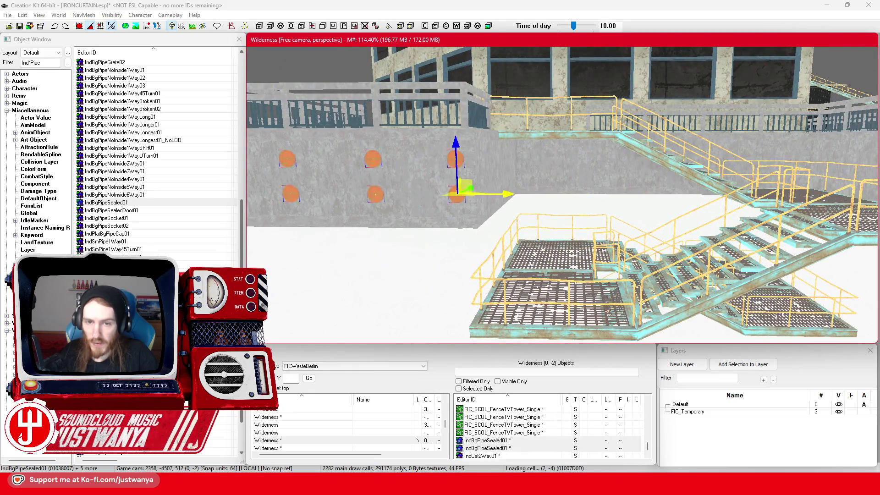
key("shift")
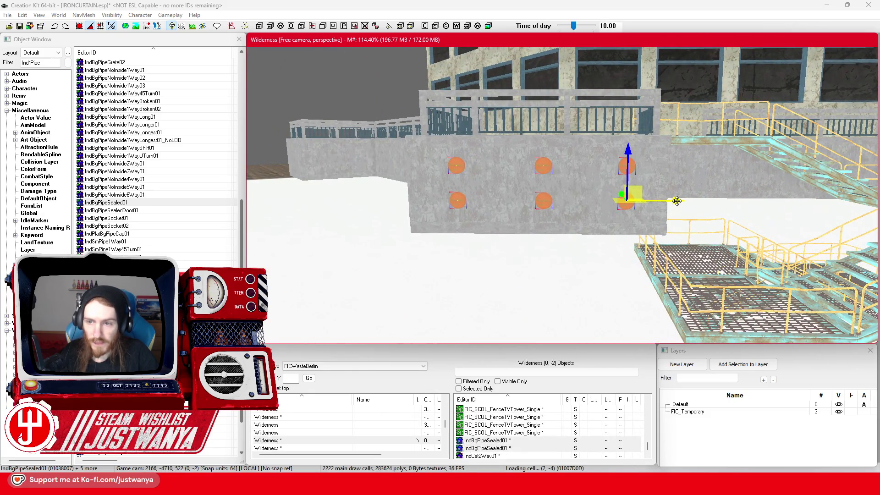
left_click_drag(677, 201, 670, 200)
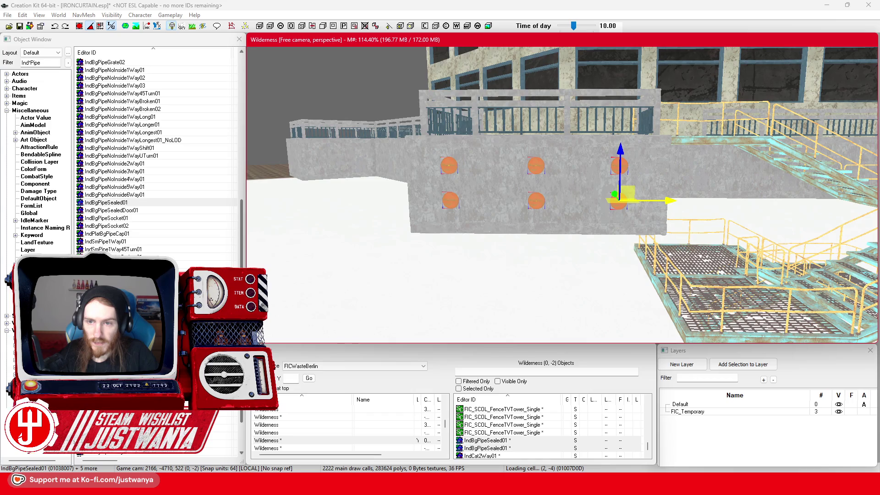
Step: Save the plugin and slide the selected caps right toward the stairs
left_click(79, 27)
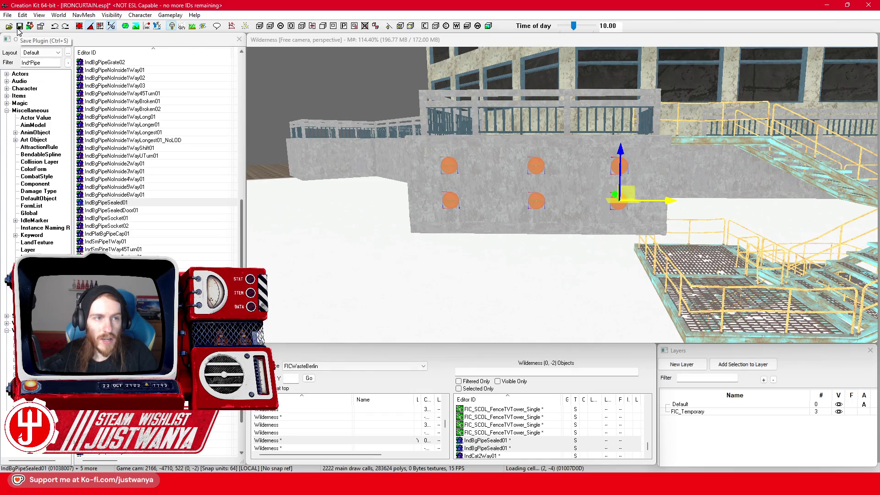
left_click(328, 49)
key("shift")
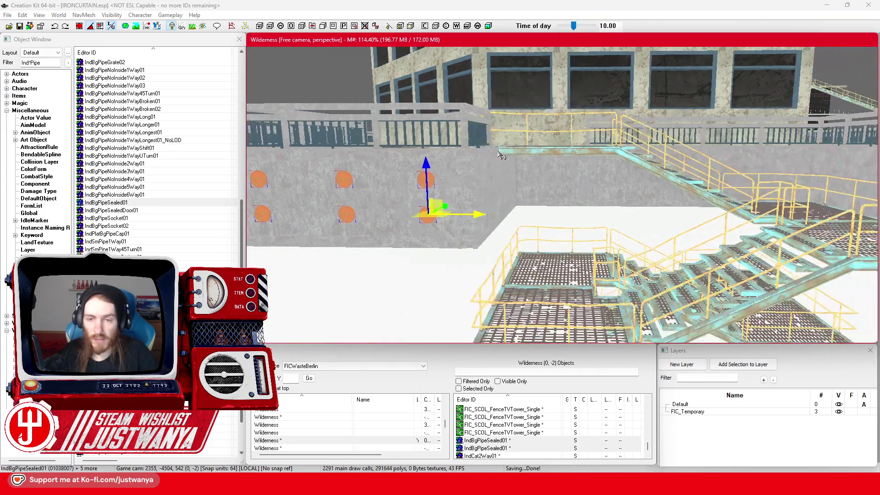
left_click_drag(477, 219, 761, 219)
Step: Move the selected caps onto the upper stair landing and nudge them right
key("shift")
mouse_move(705, 216)
left_mouse_down()
mouse_move(669, 146)
mouse_move(641, 125)
left_mouse_up()
scroll(614, 156, "up", 5)
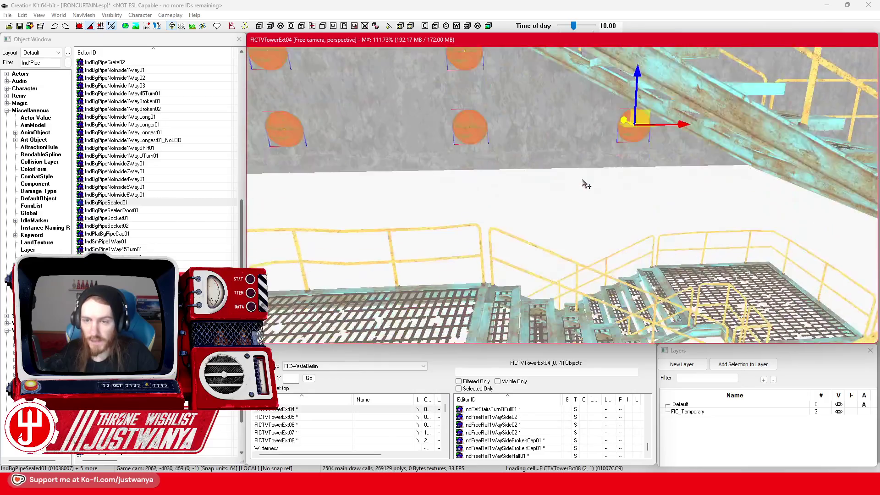
mouse_move(587, 184)
left_mouse_down()
mouse_move(666, 191)
mouse_move(637, 174)
left_mouse_up()
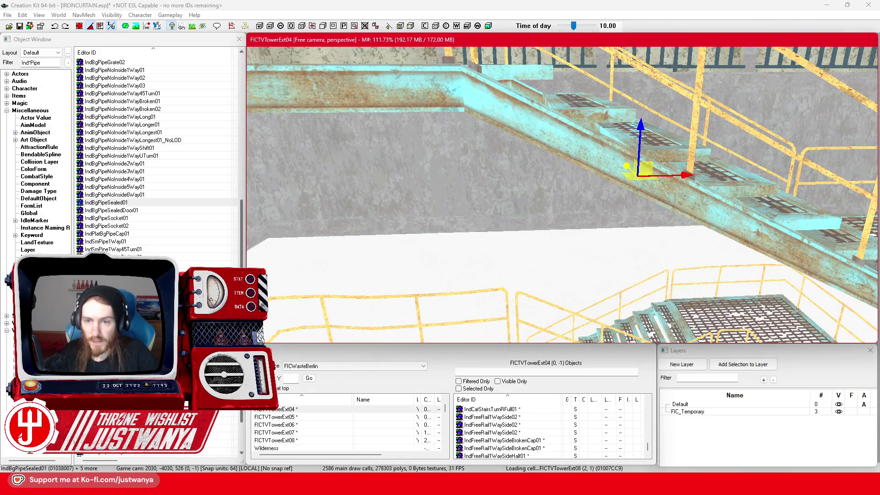
scroll(625, 172, "up", 2)
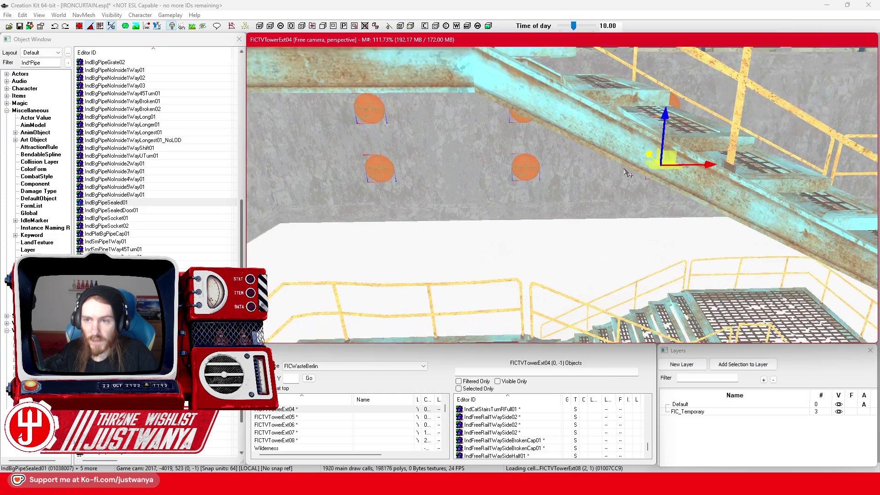
scroll(626, 171, "up", 3)
left_click_drag(560, 219, 585, 219)
Step: Duplicate the pipe caps on the tower wall and slide them left
scroll(624, 215, "up", 2)
scroll(626, 212, "up", 2)
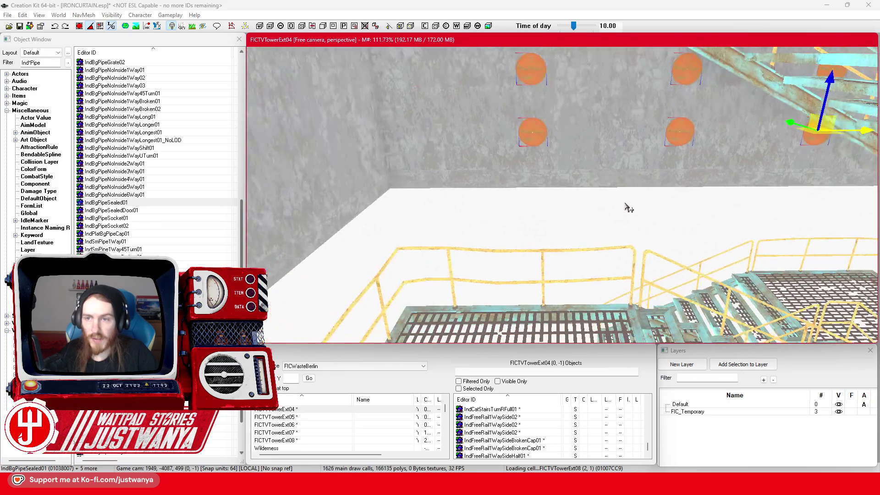
left_click(676, 137)
key("f")
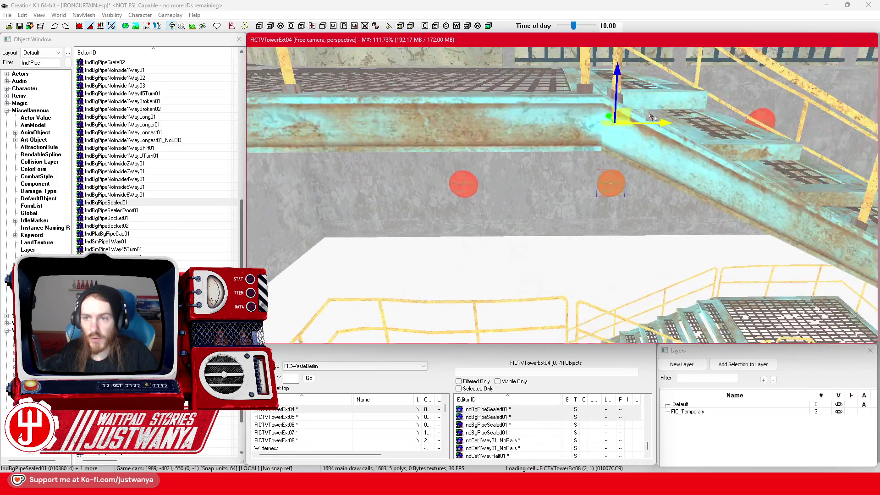
left_click_drag(627, 198, 605, 197)
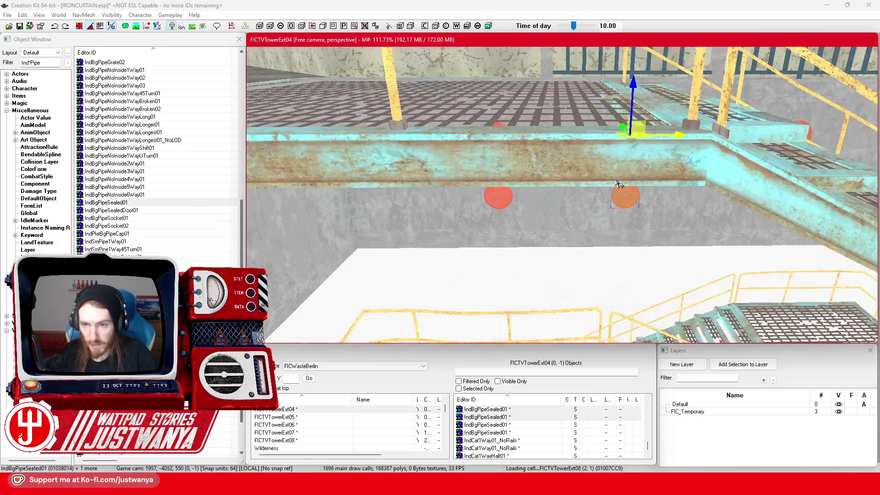
Step: Copy a pair of caps and place it to the right of the others
left_click(557, 250)
key("f")
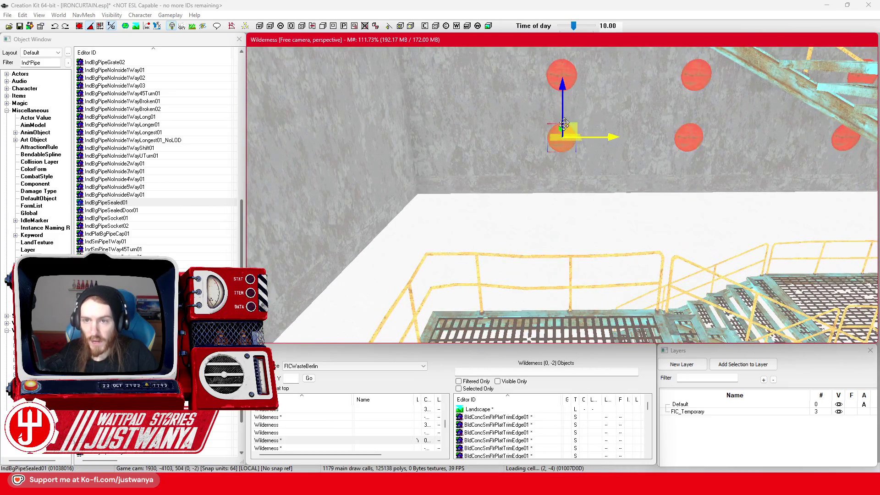
left_click(572, 80, "ctrl")
key("f")
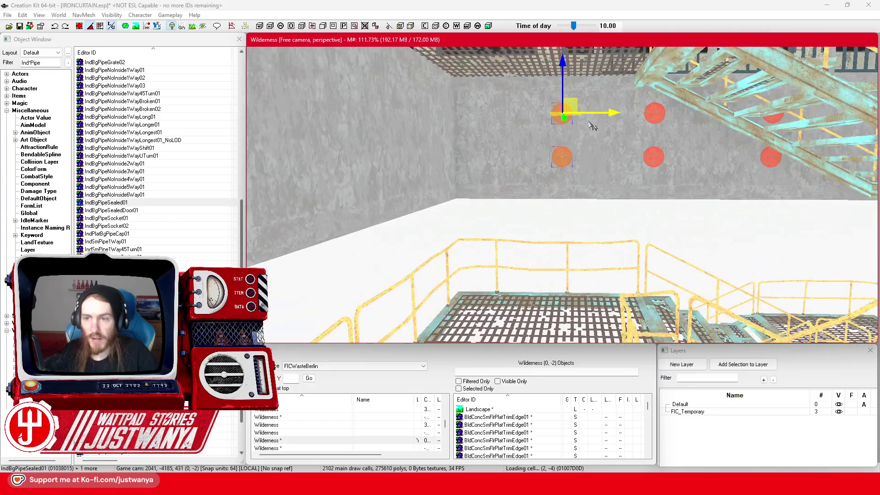
mouse_move(604, 117)
left_mouse_down()
mouse_move(557, 118)
mouse_move(566, 118)
mouse_move(405, 167)
mouse_move(753, 154)
mouse_move(731, 155)
left_mouse_up()
key("f")
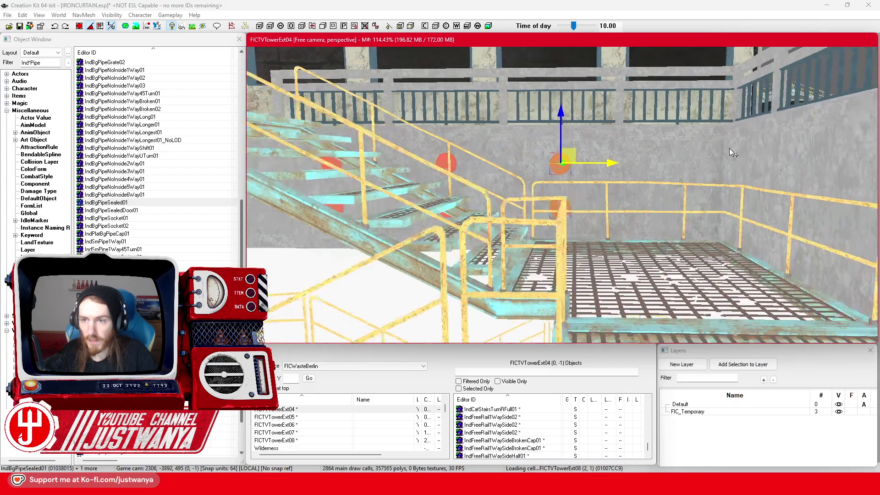
left_click_drag(590, 176, 706, 177)
mouse_move(650, 173)
left_mouse_down()
mouse_move(618, 183)
mouse_move(660, 172)
left_mouse_up()
Step: Reposition the selected cap up and to the right on the wall
key("e")
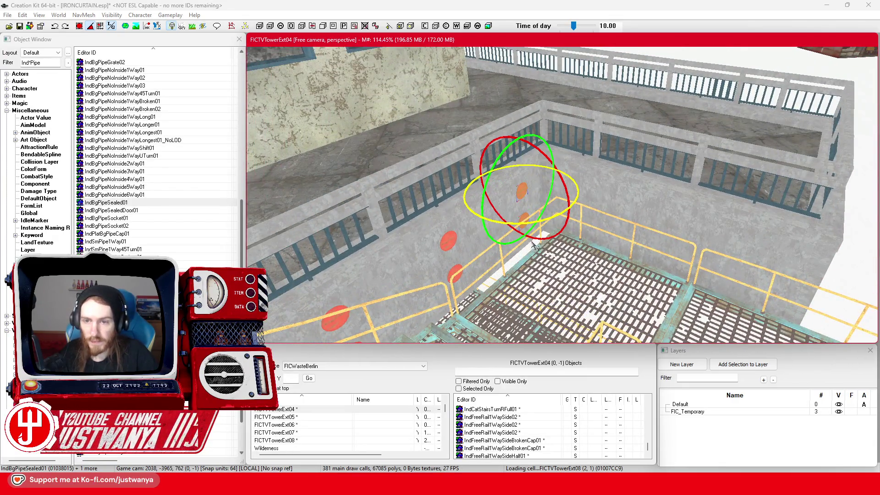
key("w")
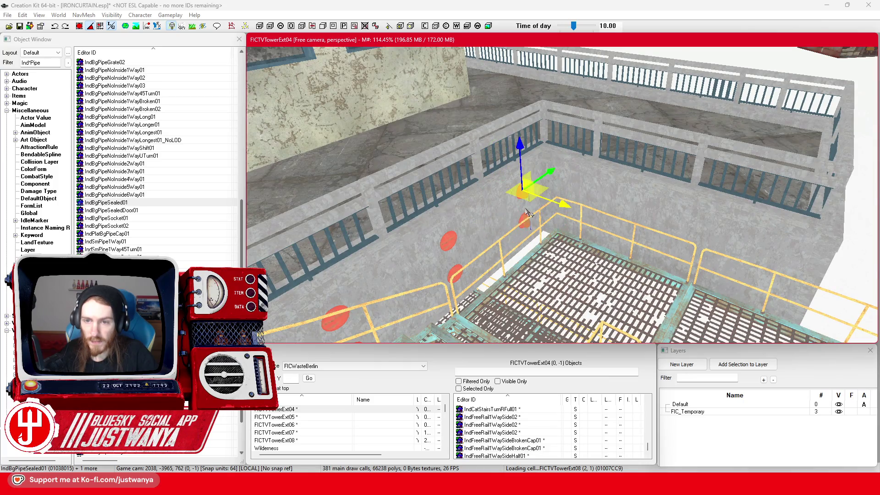
scroll(505, 171, "up", 5)
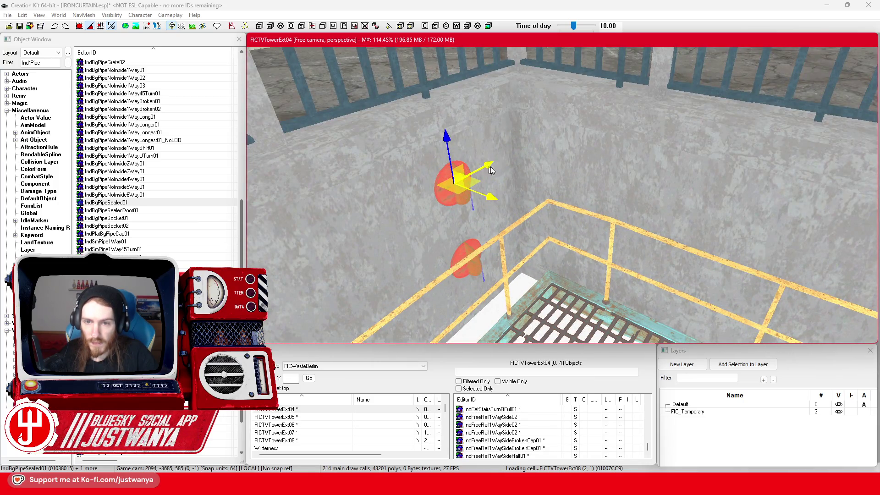
mouse_move(491, 170)
left_mouse_down()
mouse_move(557, 130)
mouse_move(555, 139)
mouse_move(527, 138)
mouse_move(648, 172)
left_mouse_up()
scroll(543, 131, "down", 5)
left_click_drag(714, 175, 558, 144)
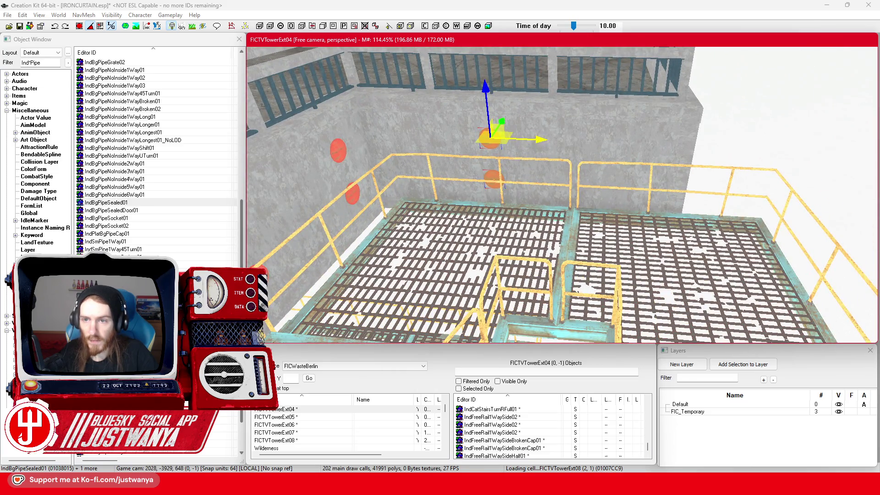
Step: Move four pipe caps toward the walkway and save the plugin
left_click_drag(491, 137, 616, 143)
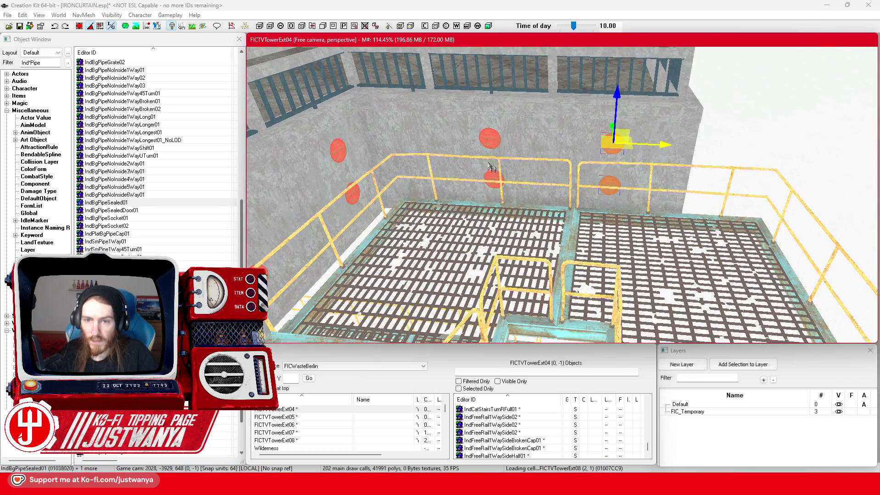
left_click(490, 153, "ctrl")
left_click(493, 179, "ctrl")
left_click_drag(495, 178, 552, 131)
key("shift")
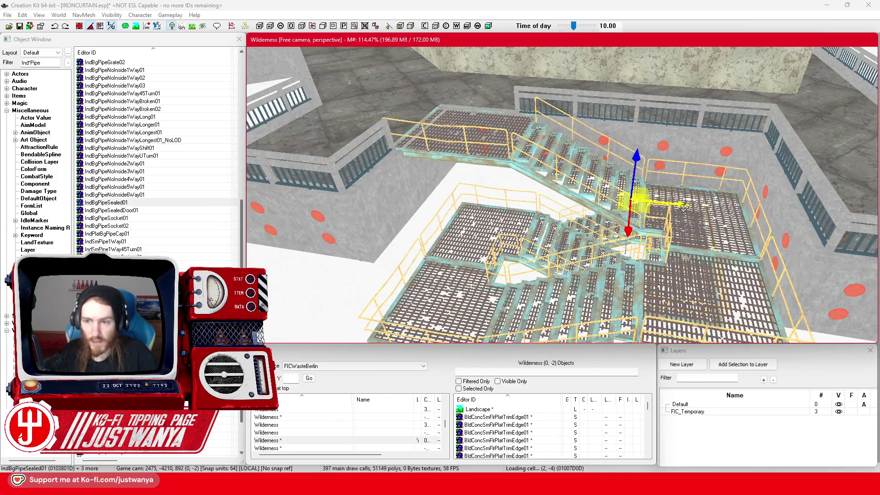
mouse_move(683, 207)
left_mouse_down()
mouse_move(583, 202)
mouse_move(475, 180)
left_mouse_up()
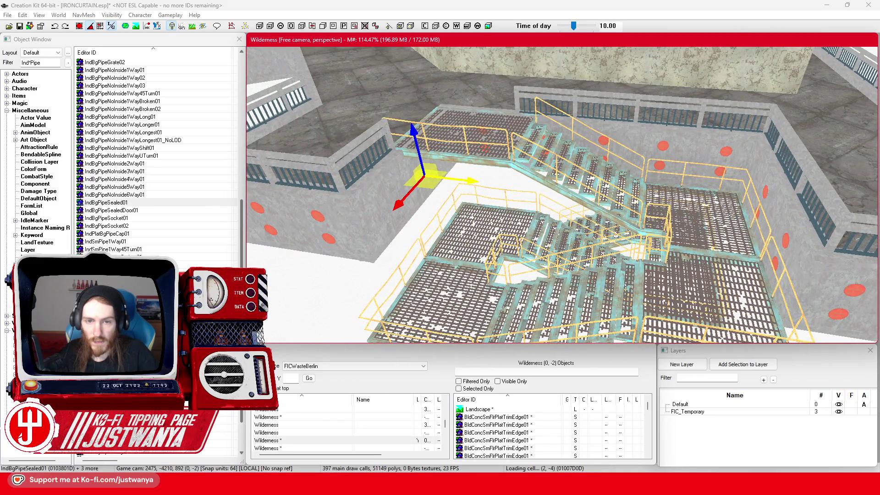
key("shift")
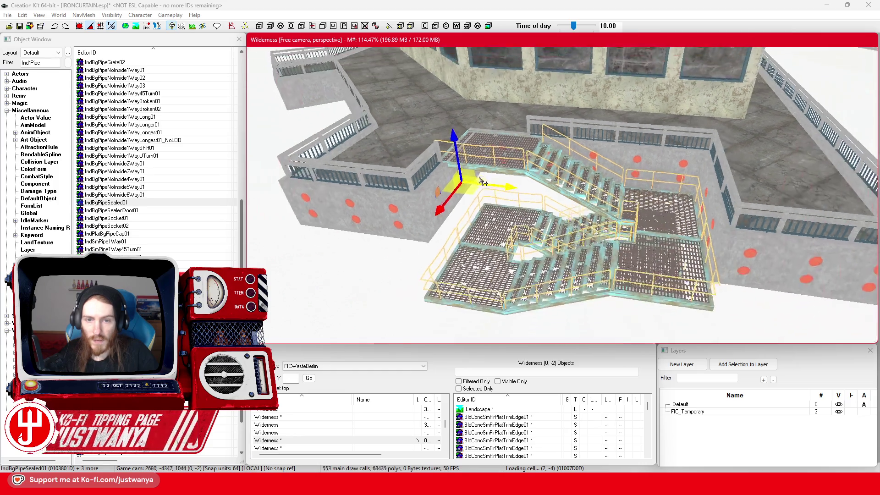
left_click(20, 25)
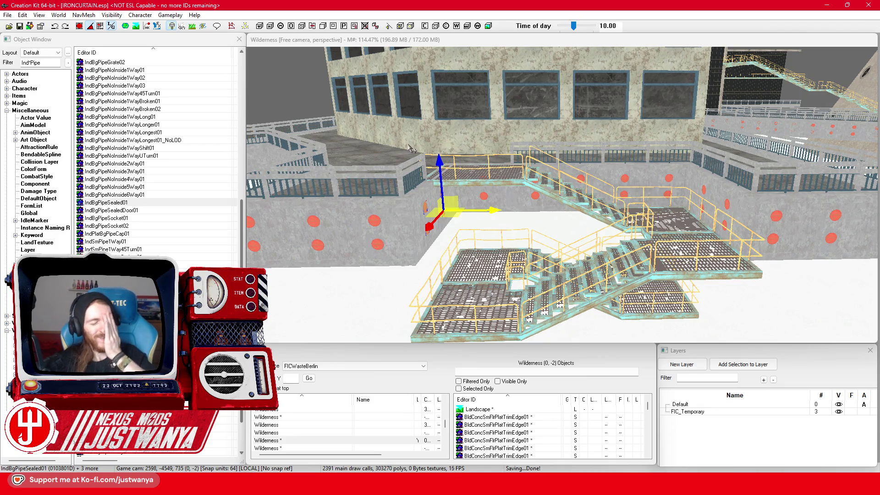
Step: Duplicate a pair of caps on the low outer wall and place it further left
scroll(467, 233, "up", 5)
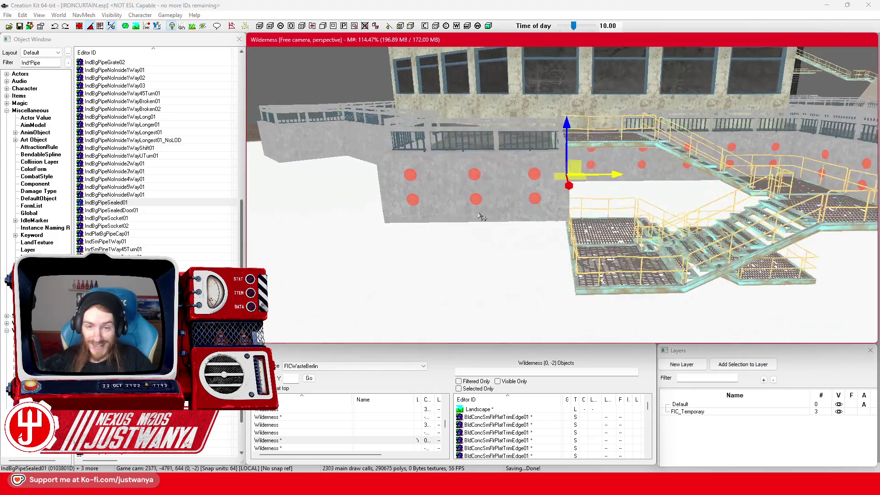
left_click_drag(578, 206, 490, 236)
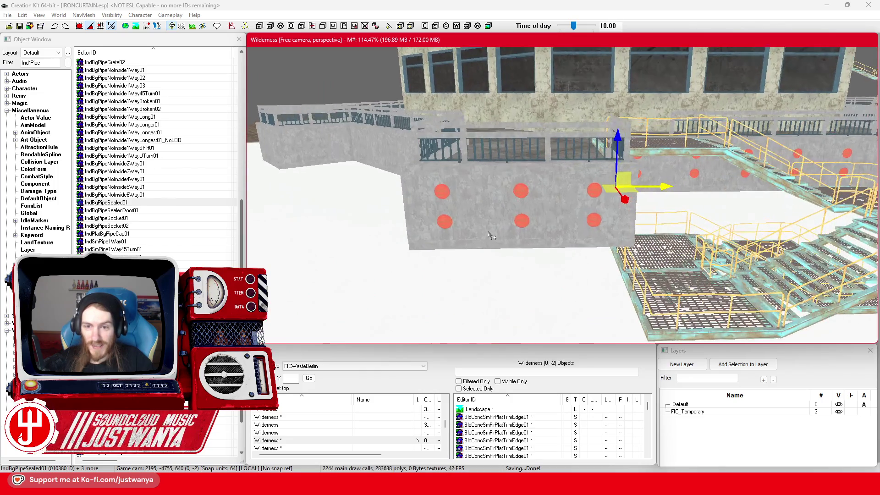
left_click(452, 199)
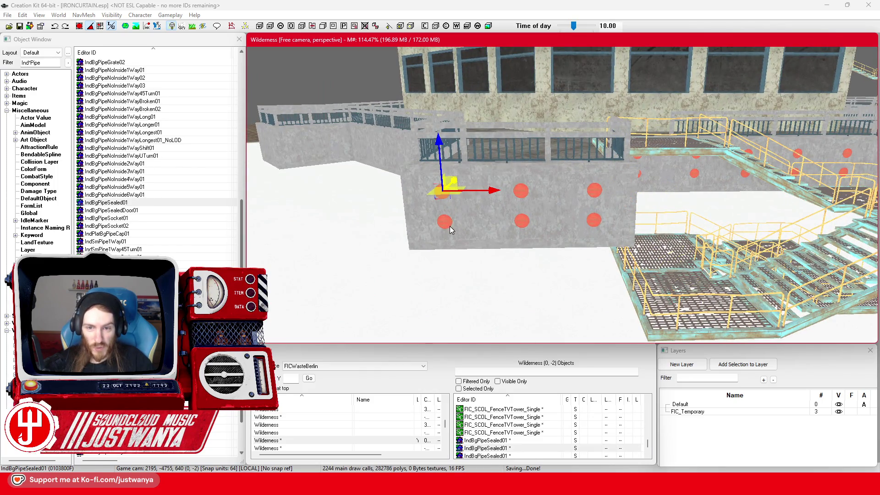
left_click(445, 223, "ctrl")
key("ctrl+d")
left_click_drag(445, 223, 365, 223)
key("w")
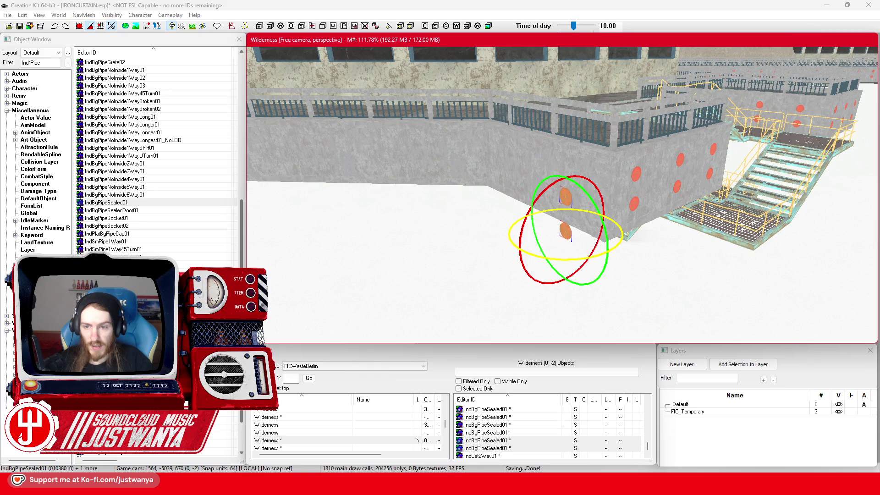
Step: Shift the selected IndBgPipeSealed01 cap along the wall, then duplicate it and slide the copy left
scroll(618, 238, "up", 2)
mouse_move(591, 238)
left_mouse_down()
mouse_move(634, 222)
mouse_move(707, 246)
left_mouse_up()
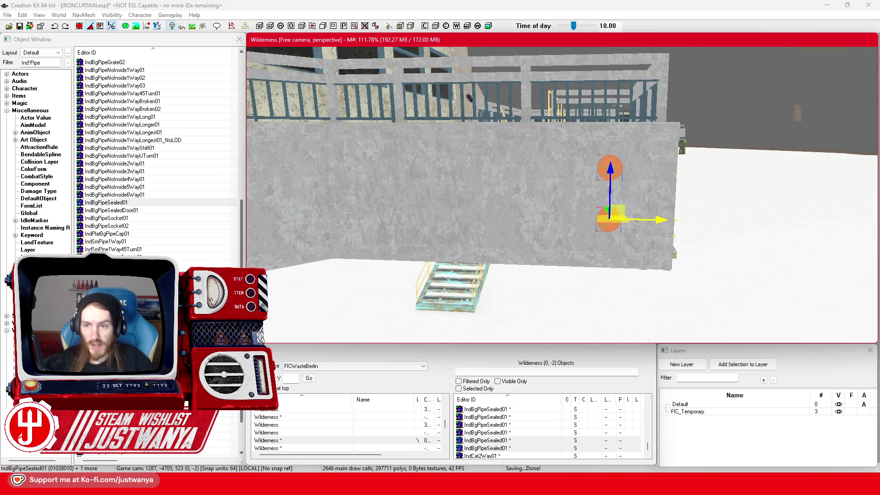
left_click_drag(673, 221, 655, 226)
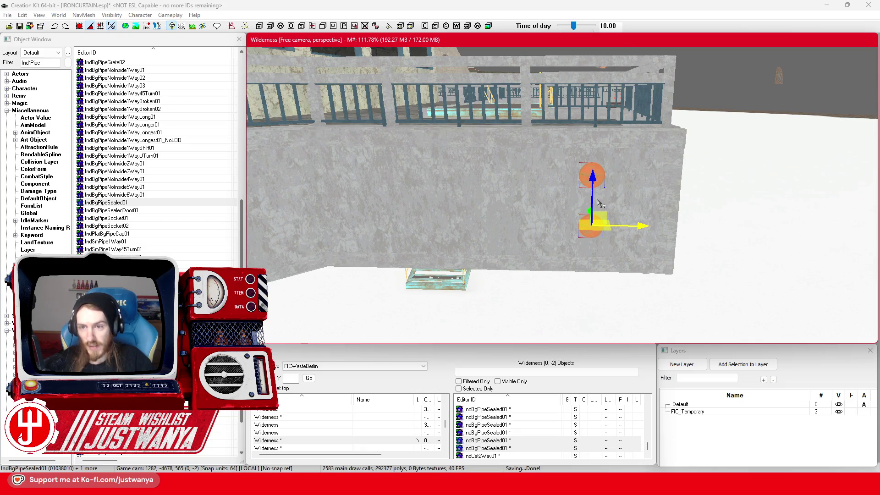
left_click_drag(592, 179, 607, 184)
key("ctrl+d")
left_click_drag(660, 202, 528, 202)
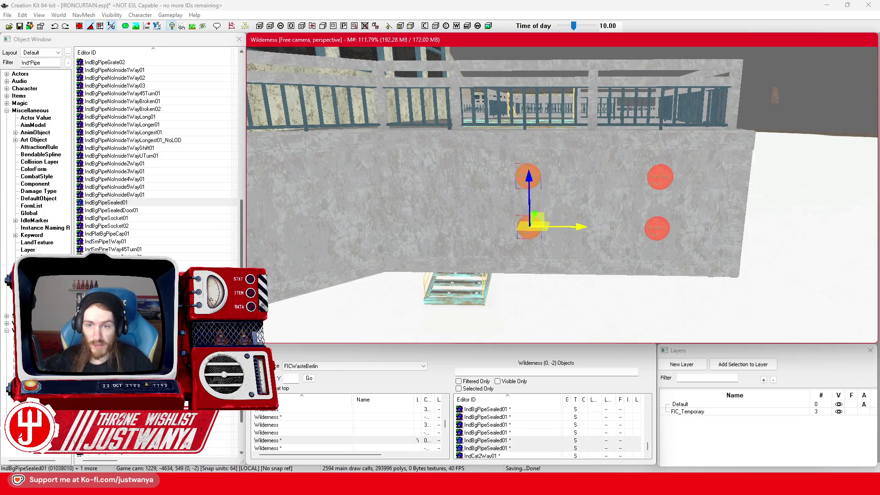
left_click_drag(580, 224, 587, 228)
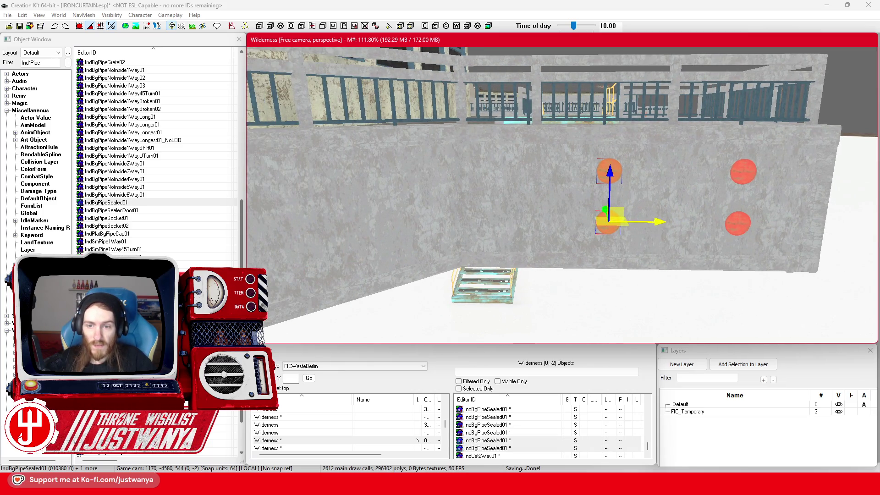
Step: Duplicate the cap pair, move the copies left, and select the middle column of caps
key("ctrl+d")
left_click_drag(657, 227, 553, 228)
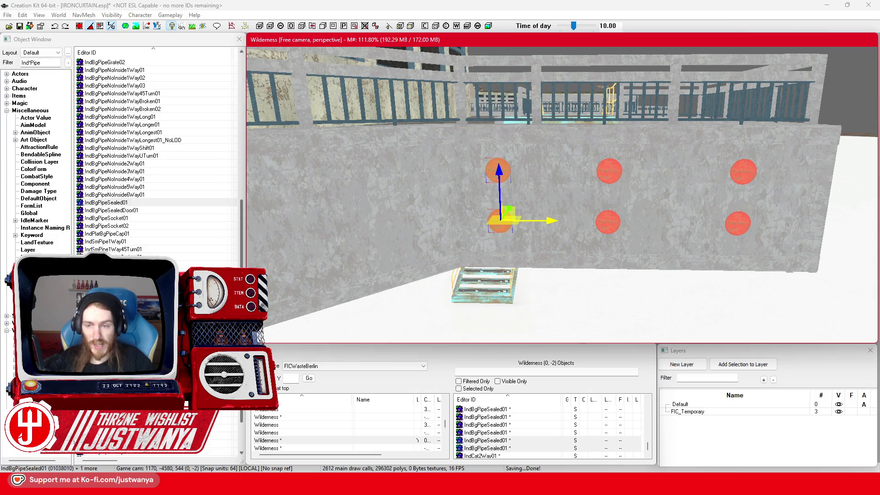
left_click(615, 226)
left_click(619, 171, "ctrl")
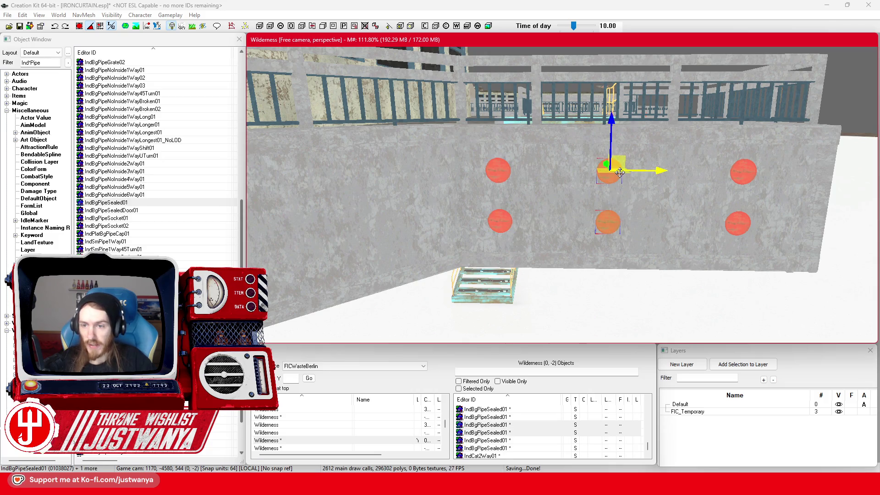
mouse_move(642, 222)
left_mouse_down()
mouse_move(541, 214)
mouse_move(533, 233)
left_mouse_up()
scroll(534, 234, "up", 2)
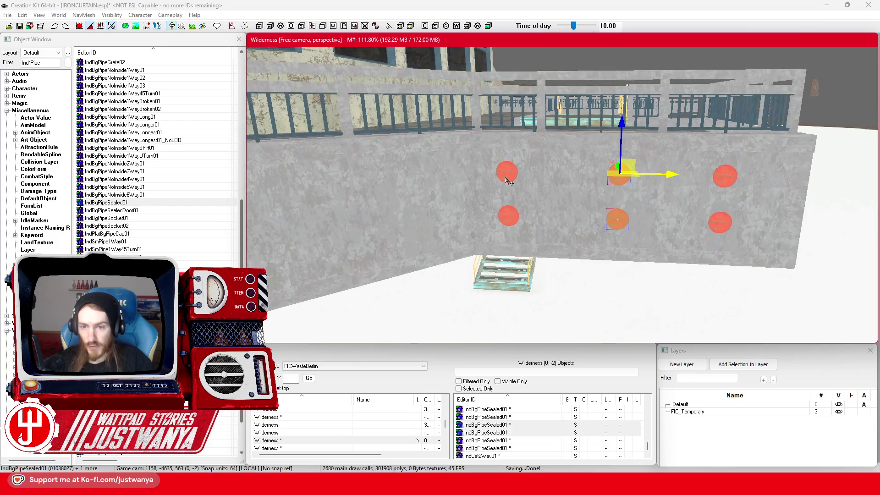
Step: Select three caps, tilt them slightly, and slide them left along the wall
left_click(507, 177)
left_click(627, 182, "ctrl")
left_click(718, 229, "ctrl")
key("e")
left_click_drag(758, 258, 806, 287)
key("w")
mouse_move(689, 214)
left_mouse_down()
mouse_move(571, 181)
mouse_move(791, 220)
mouse_move(639, 221)
left_mouse_up()
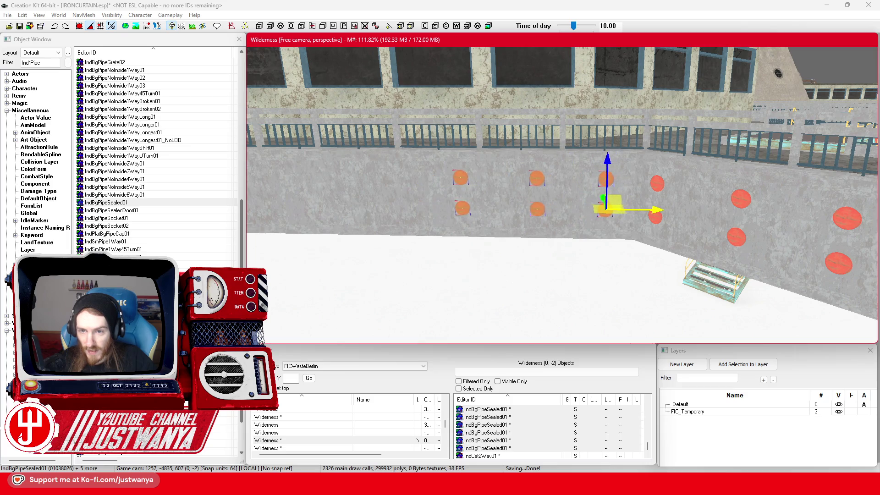
Step: Select the left-column caps, duplicate them, and shift the copies further left along the wall
left_click_drag(573, 213, 533, 182)
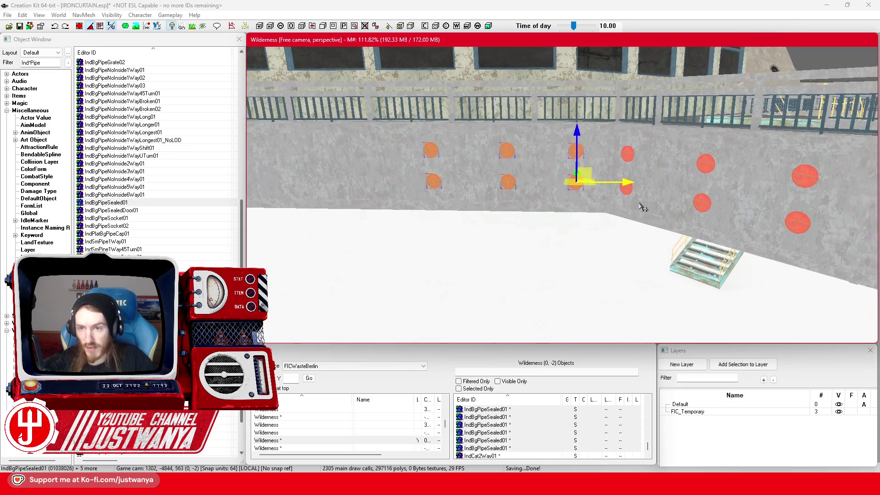
left_click(493, 153)
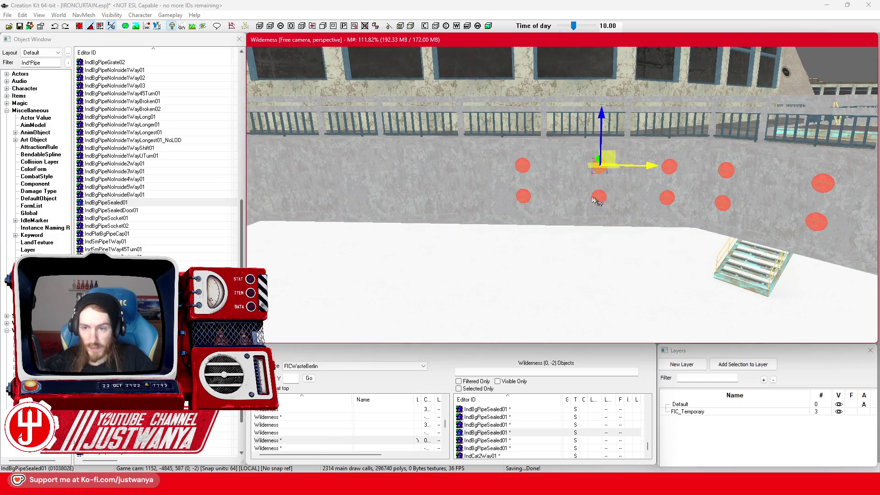
left_click(524, 169, "ctrl")
left_click(525, 198, "ctrl")
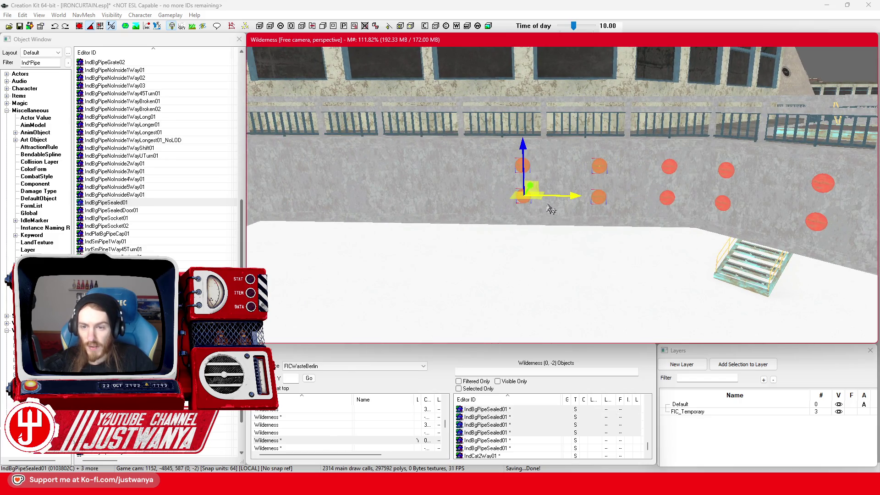
scroll(561, 192, "up", 4)
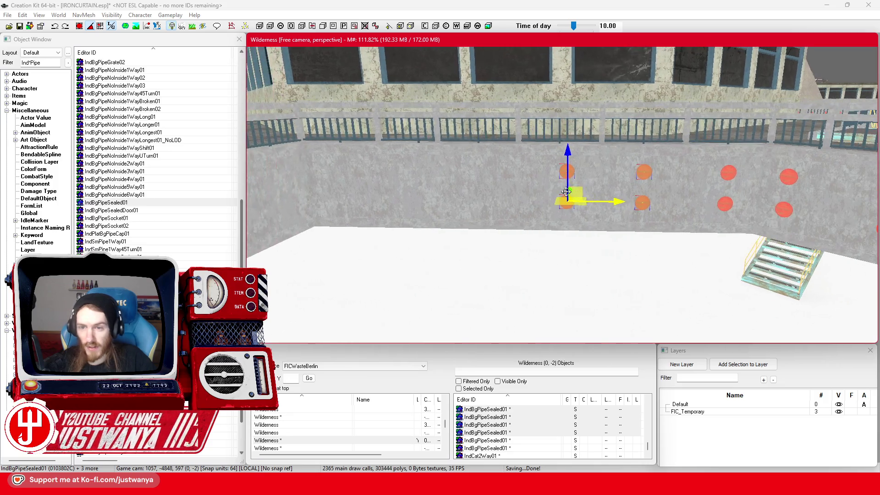
left_click(562, 160)
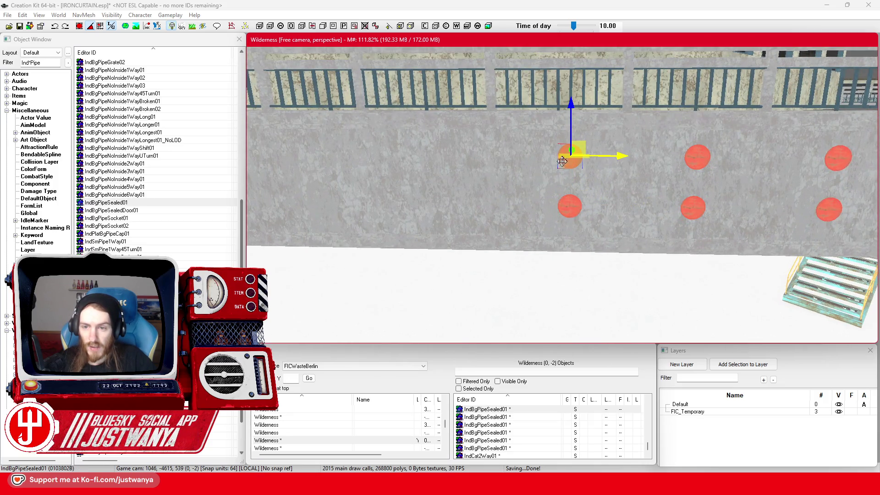
left_click(568, 211, "ctrl")
scroll(616, 217, "down", 3)
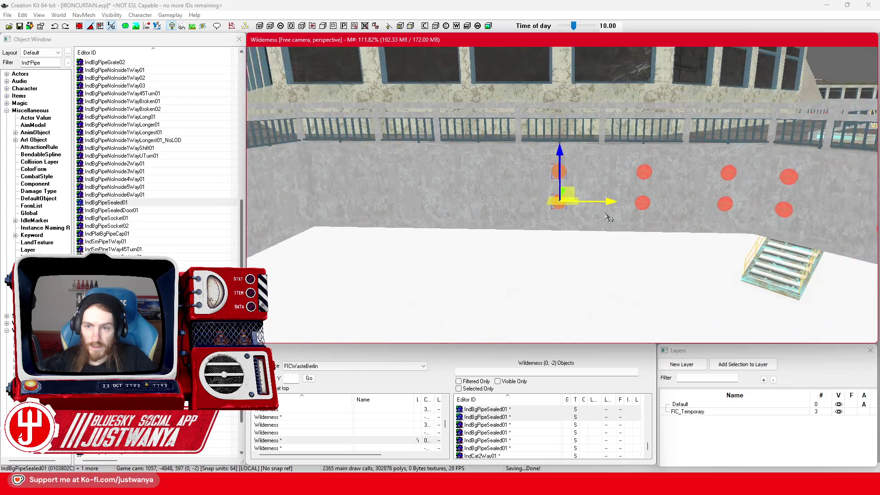
left_click(653, 180, "ctrl")
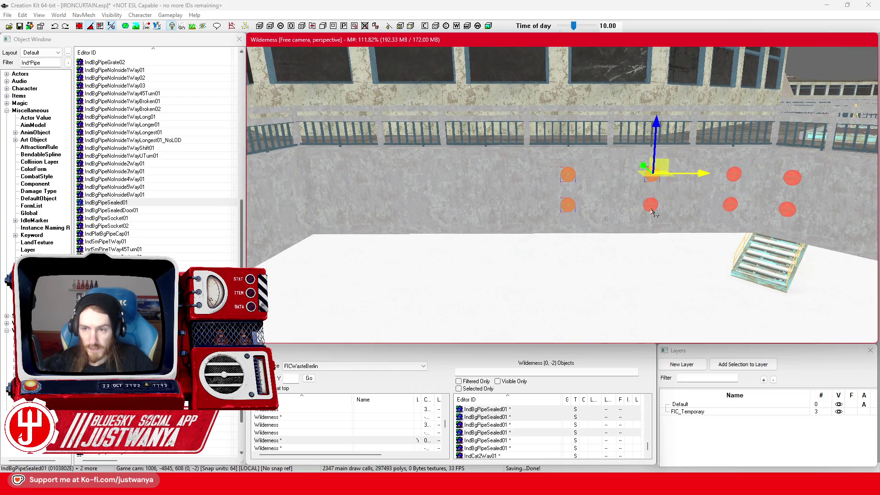
key("ctrl+d")
left_click_drag(653, 201, 498, 201)
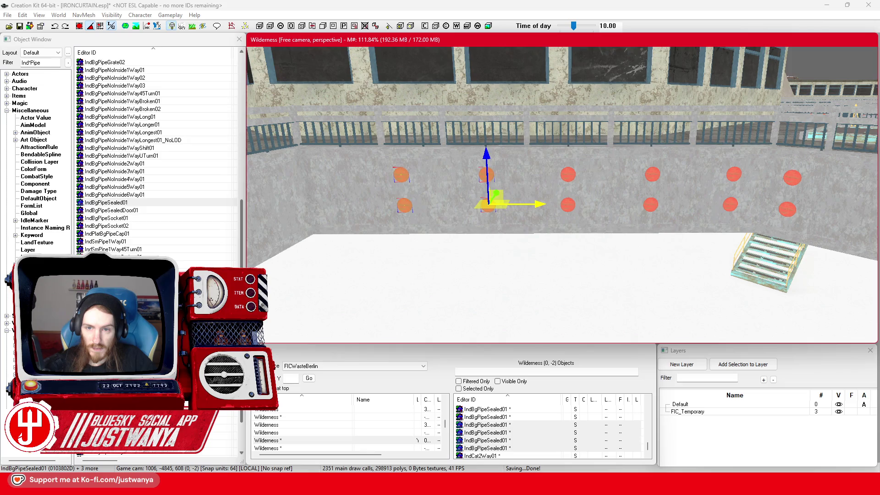
Step: Select the next upper and lower pipe cap pair at the row's end
scroll(535, 201, "down", 3)
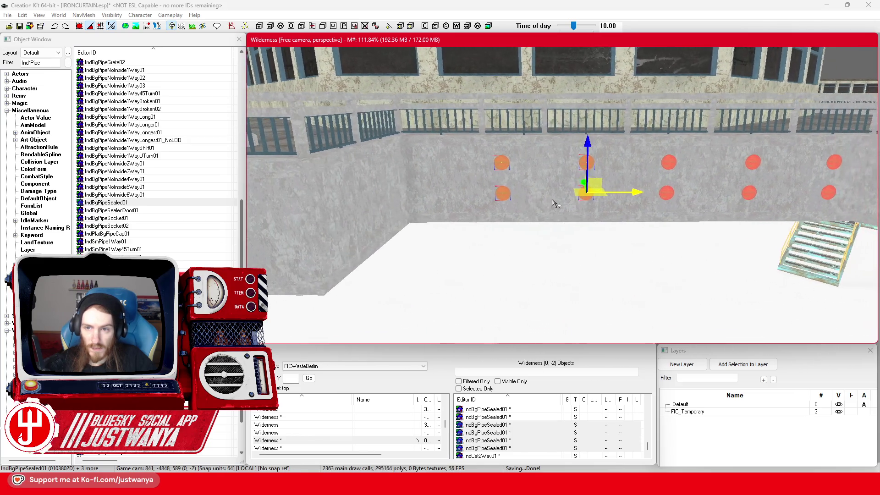
scroll(552, 203, "up", 3)
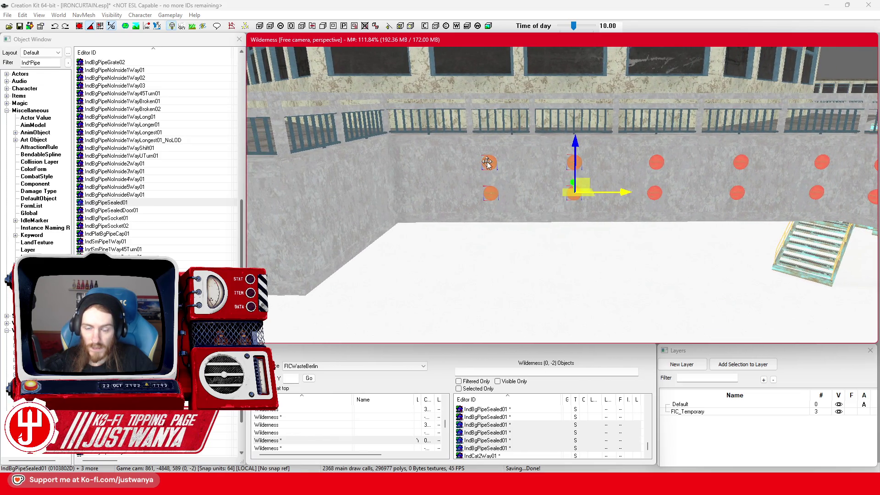
left_click(489, 164)
left_click(491, 194, "ctrl")
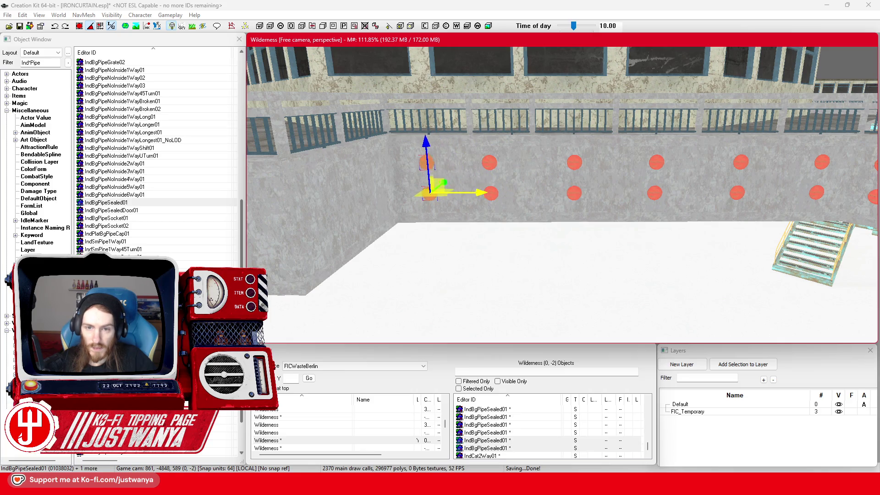
key("shift")
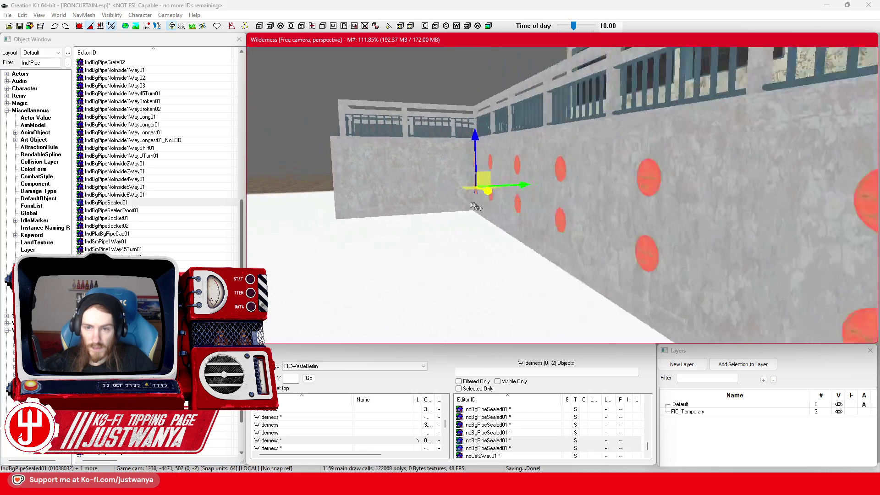
Step: Slide the two selected pipe caps left toward the wall corner
key("shift")
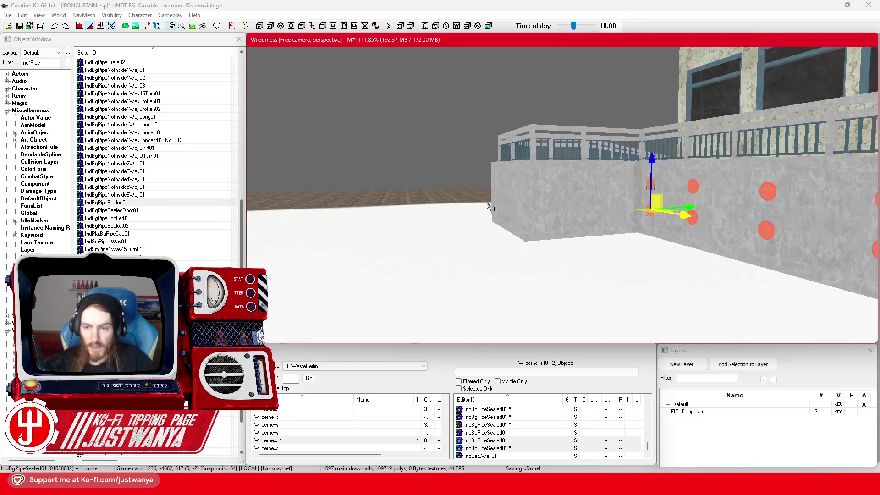
scroll(522, 222, "up", 3)
key("e")
key("w")
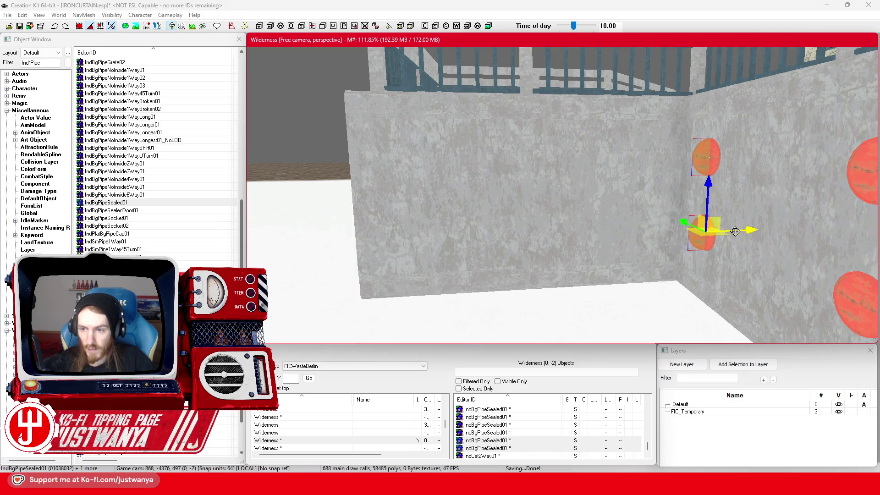
key("shift")
key("shift")
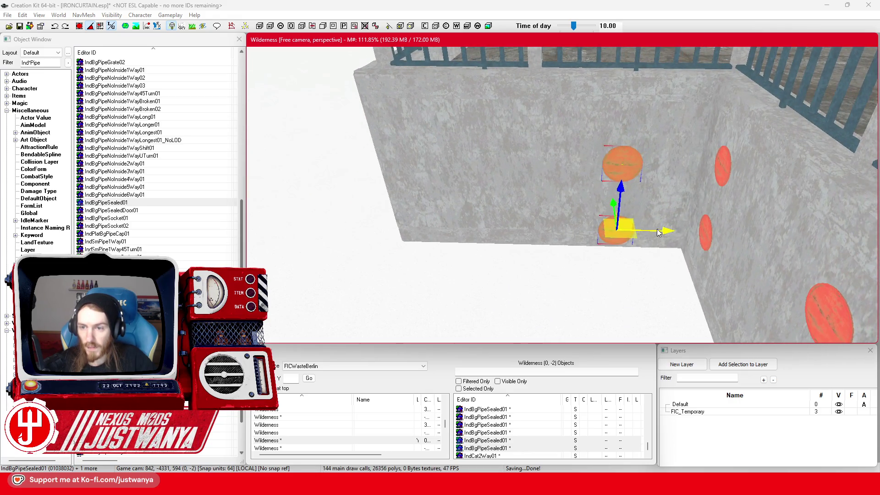
key("shift")
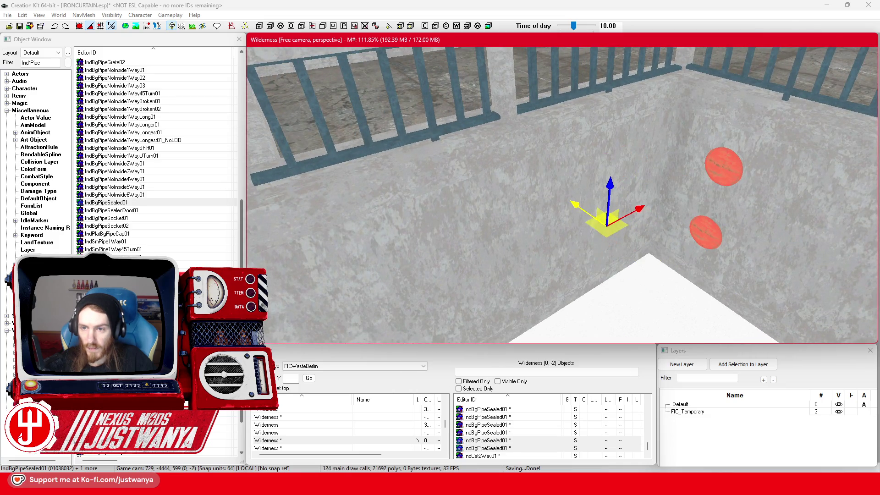
key("shift")
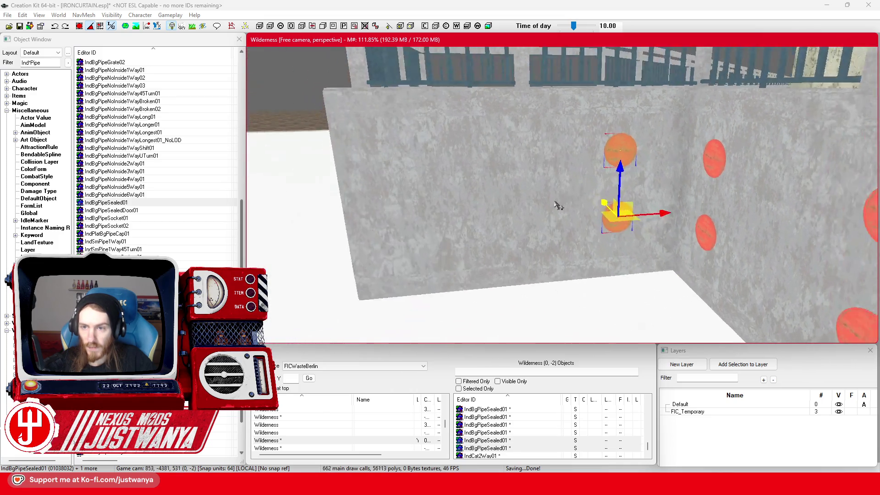
left_click_drag(681, 223, 522, 223)
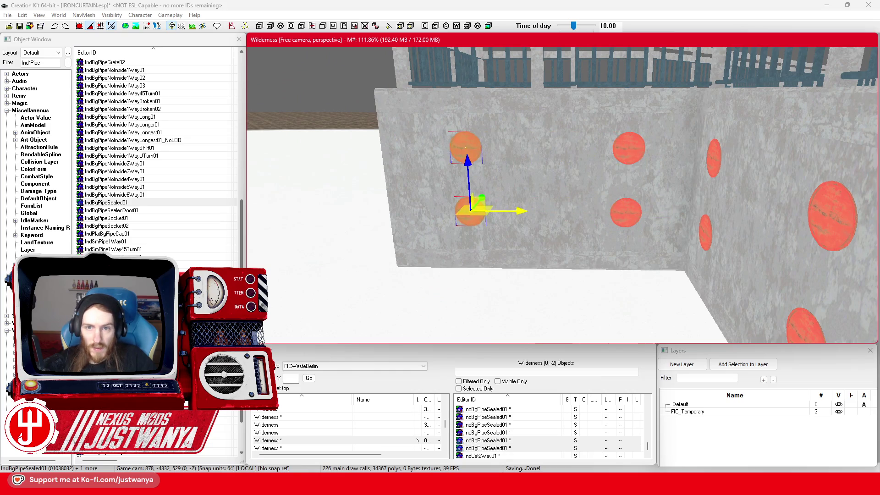
Step: Add two more caps to the selection and move all four left onto the jutting side wall
key("shift")
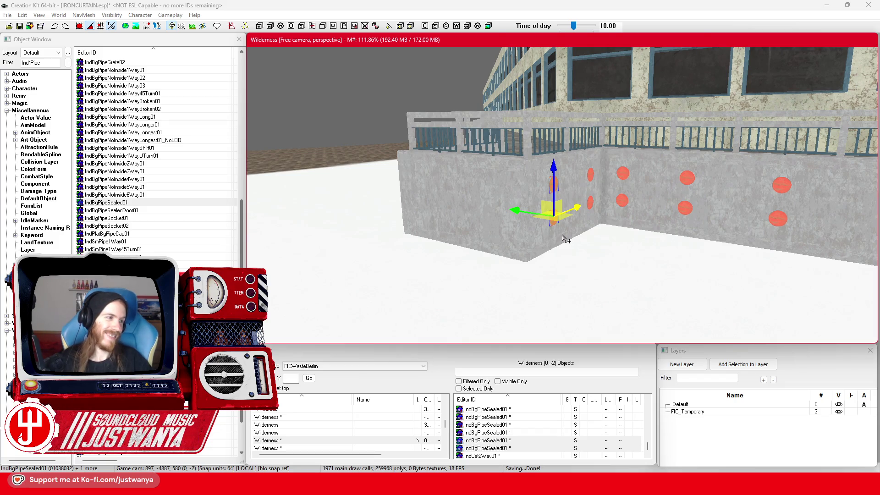
scroll(531, 222, "up", 5)
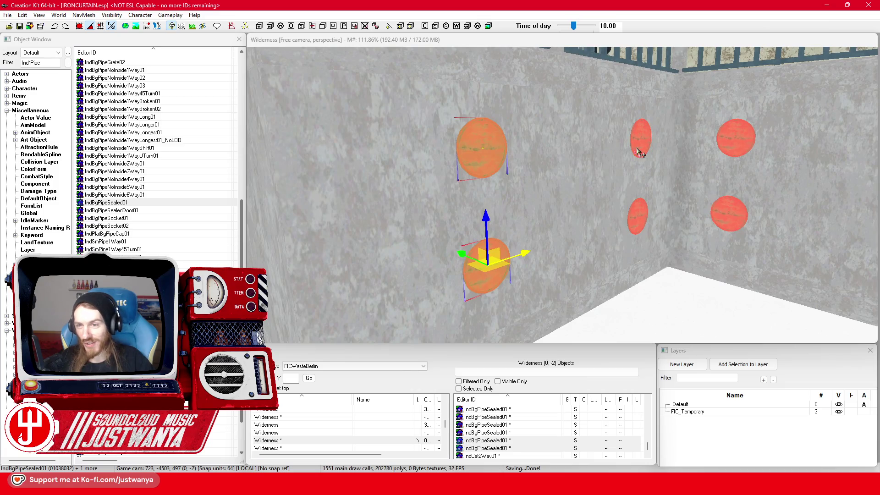
left_click(641, 149, "ctrl")
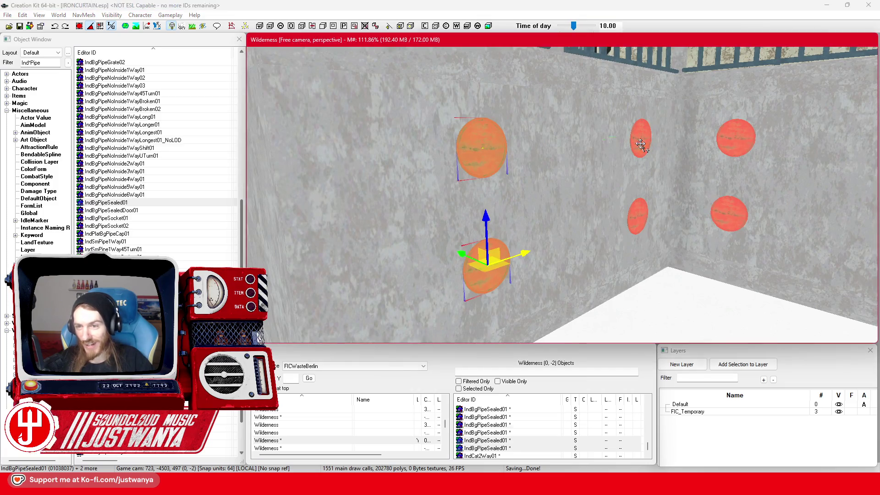
left_click(629, 221, "ctrl")
scroll(629, 221, "down", 5)
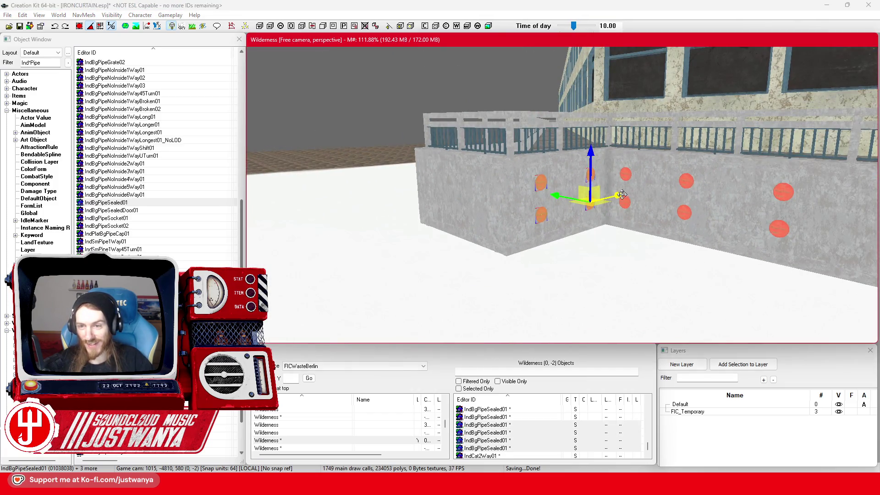
left_click_drag(621, 194, 536, 197)
key("e")
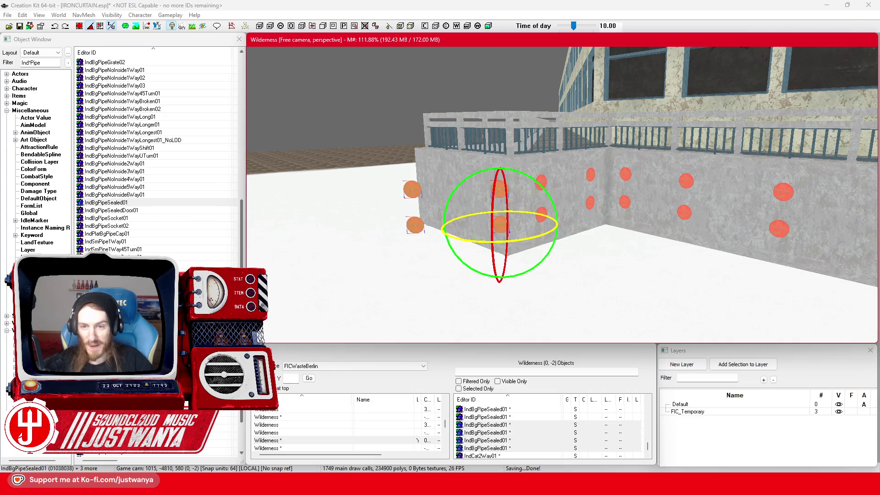
key("w")
scroll(462, 231, "up", 5)
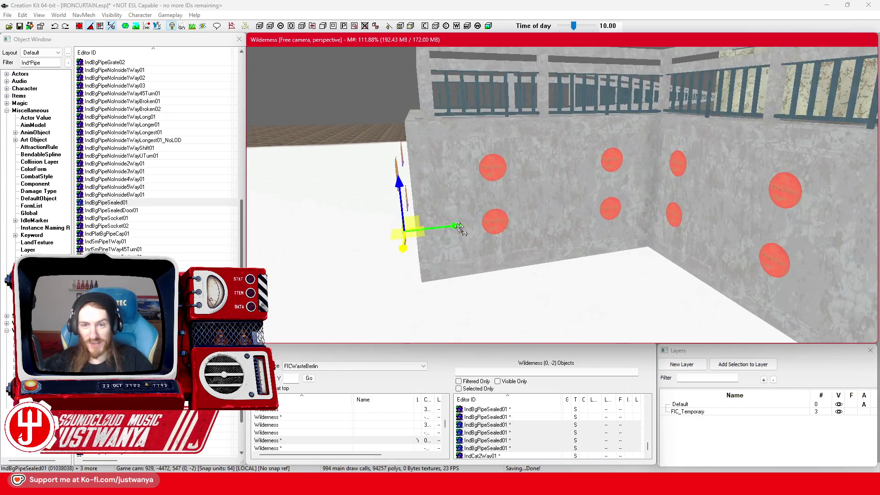
scroll(462, 231, "up", 5)
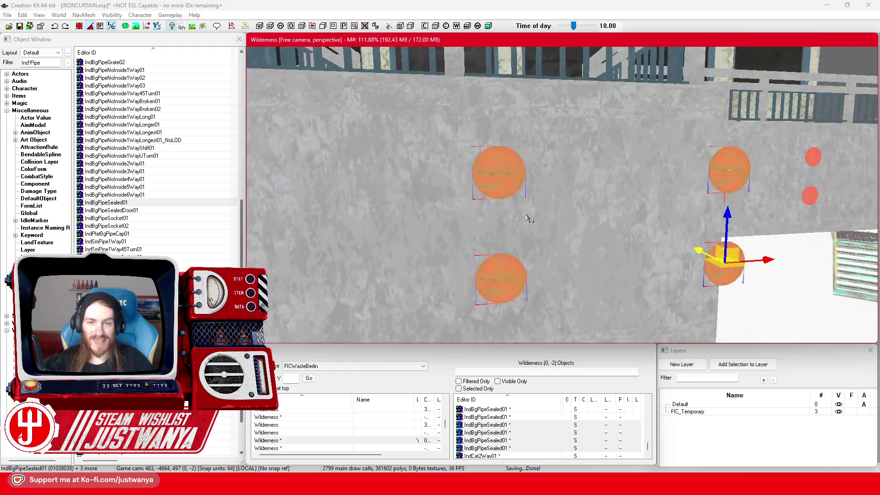
scroll(529, 219, "down", 5)
left_click_drag(719, 209, 517, 224)
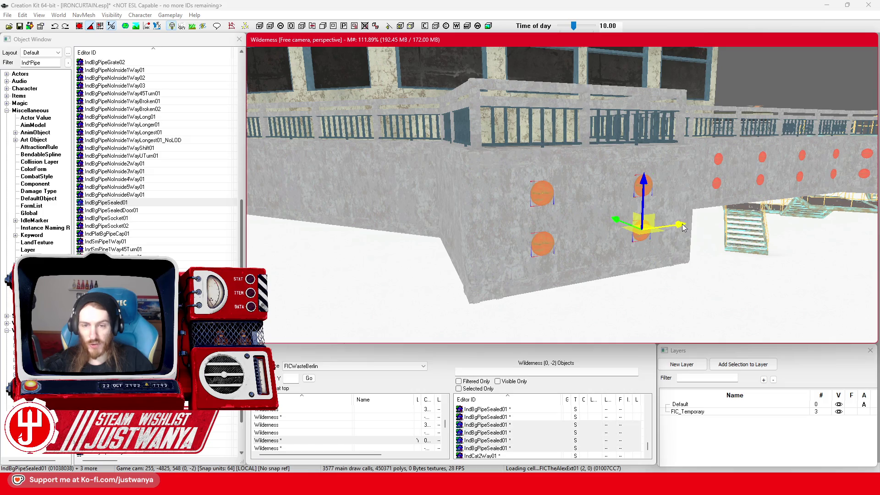
Step: Move the four pipe caps left and nudge them along the jutting wall face
key("e")
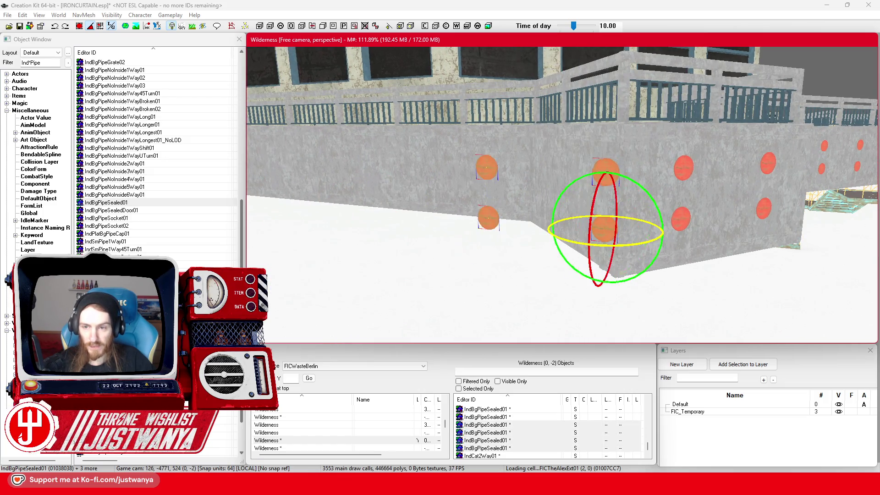
key("w")
scroll(652, 227, "up", 3)
left_click_drag(808, 297, 704, 277)
key("shift")
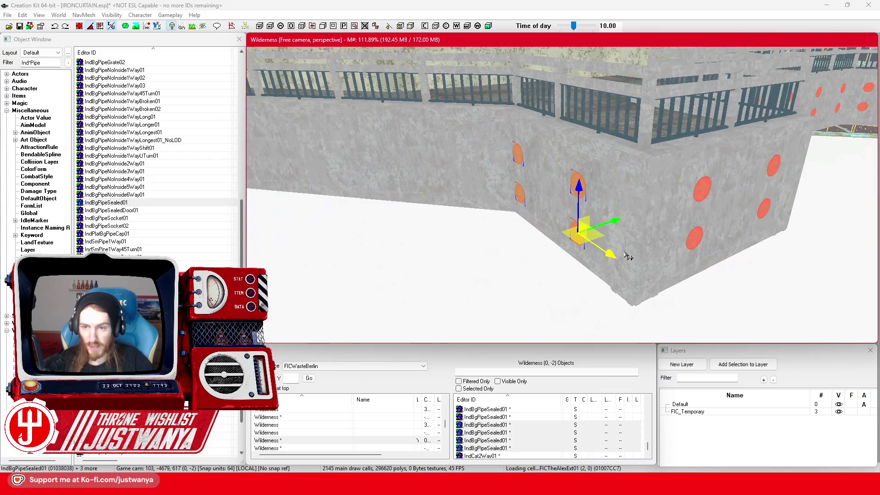
left_click_drag(581, 228, 592, 225)
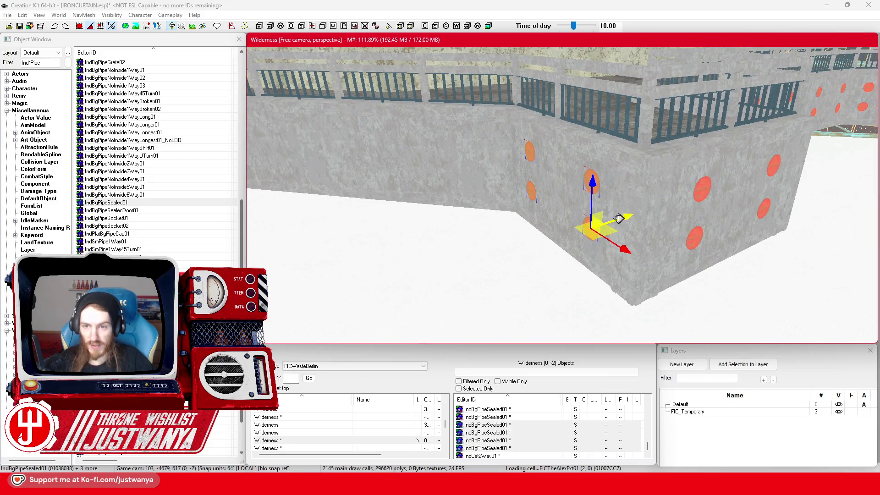
key("shift")
scroll(659, 211, "up", 2)
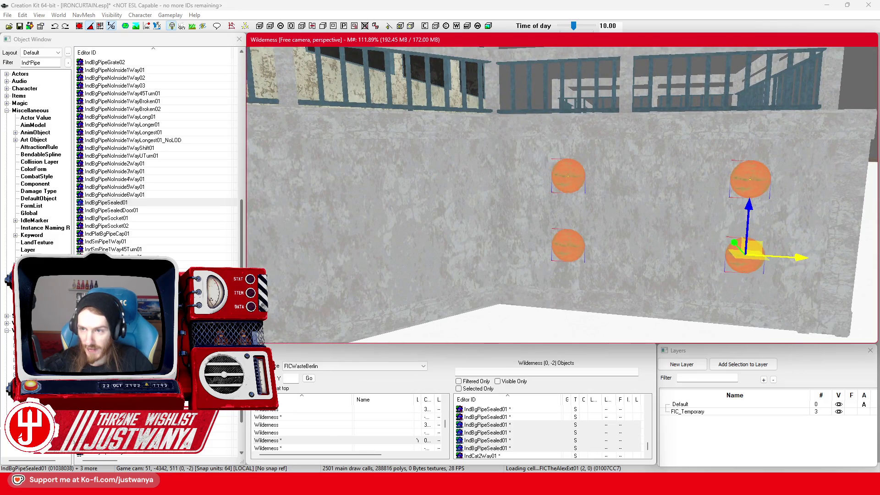
scroll(562, 247, "down", 5)
key("shift")
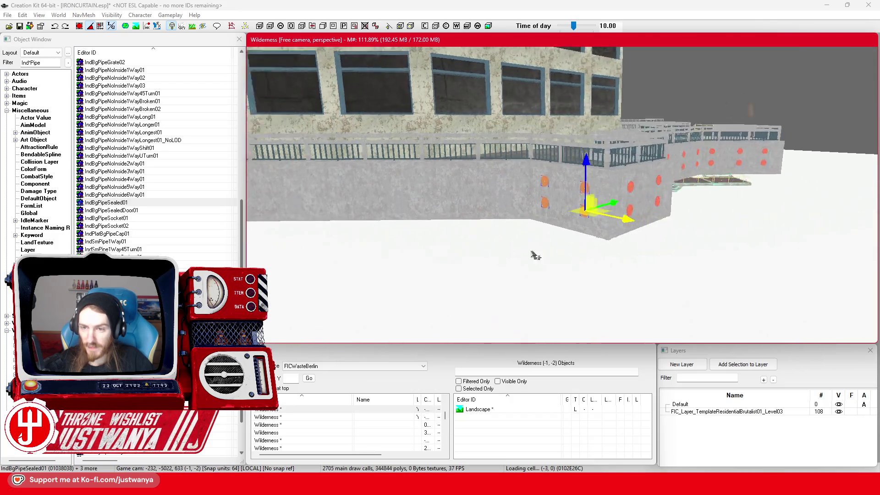
Step: Rotate the two left caps into line, slide them left, and keep them flush with the wall
key("shift")
scroll(527, 255, "up", 5)
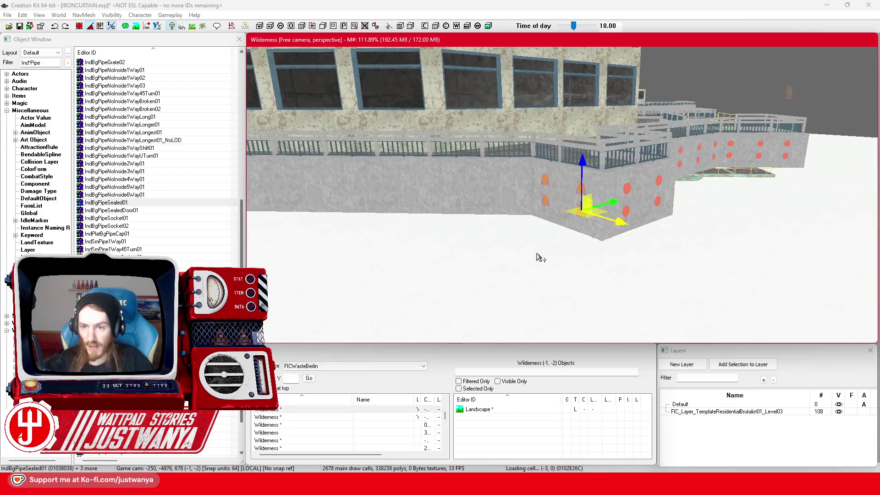
key("2")
left_click_drag(658, 230, 651, 237)
key("1")
left_click_drag(708, 210, 630, 210)
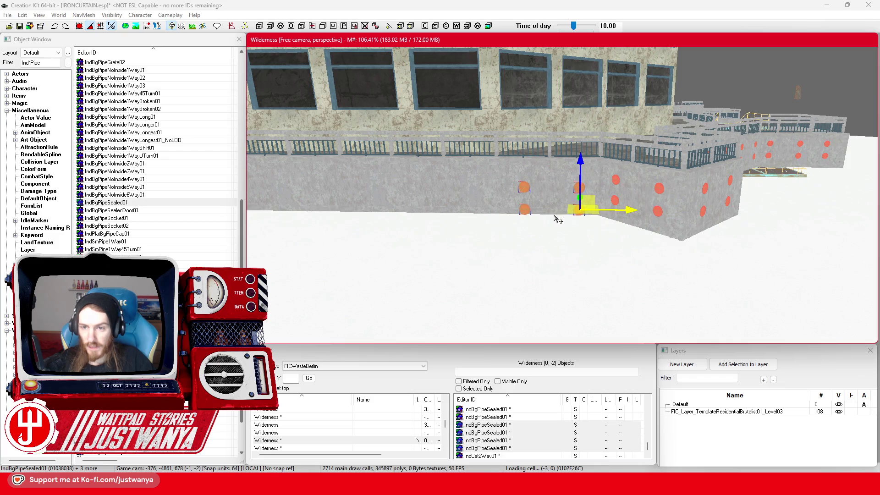
scroll(557, 218, "up", 8)
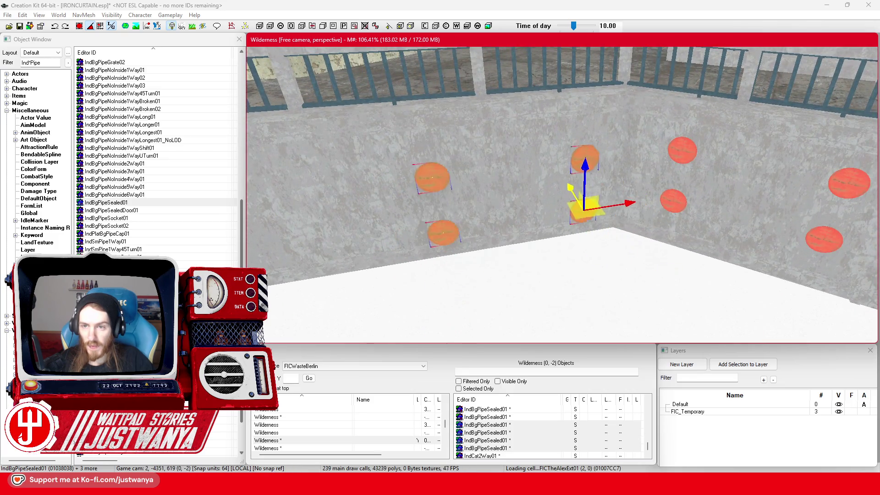
left_click_drag(570, 188, 557, 168)
key("ctrl+z")
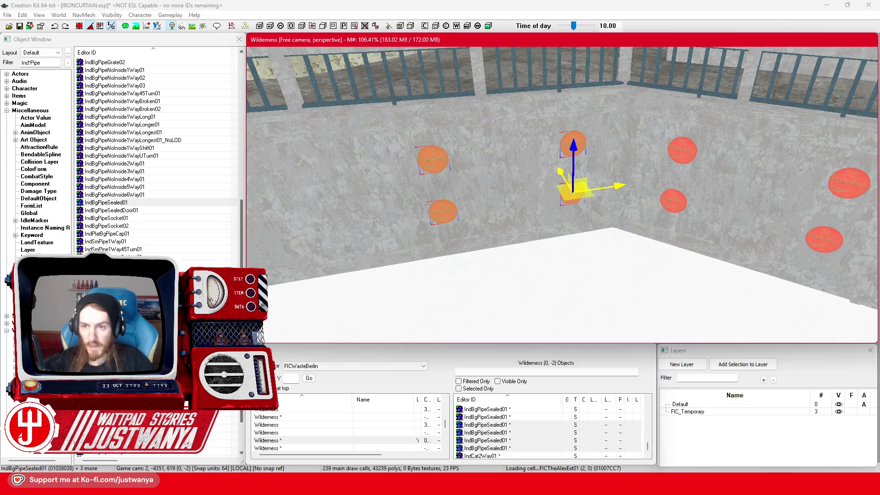
left_click_drag(645, 194, 640, 194)
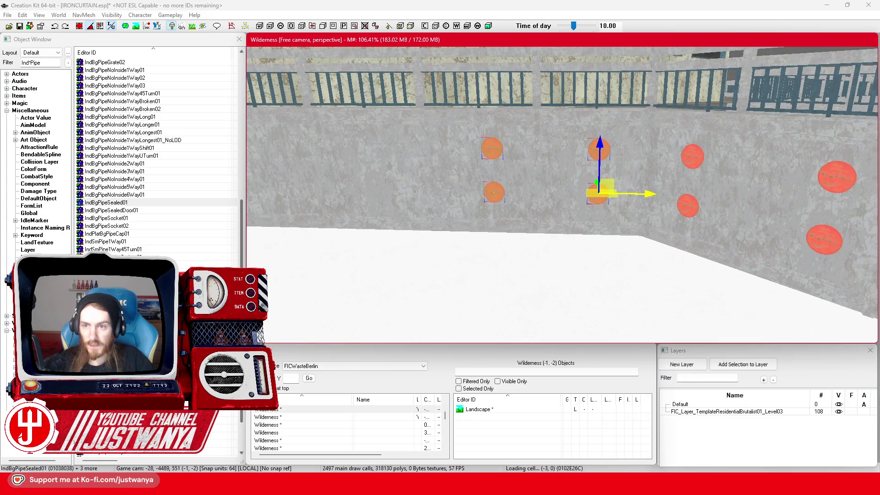
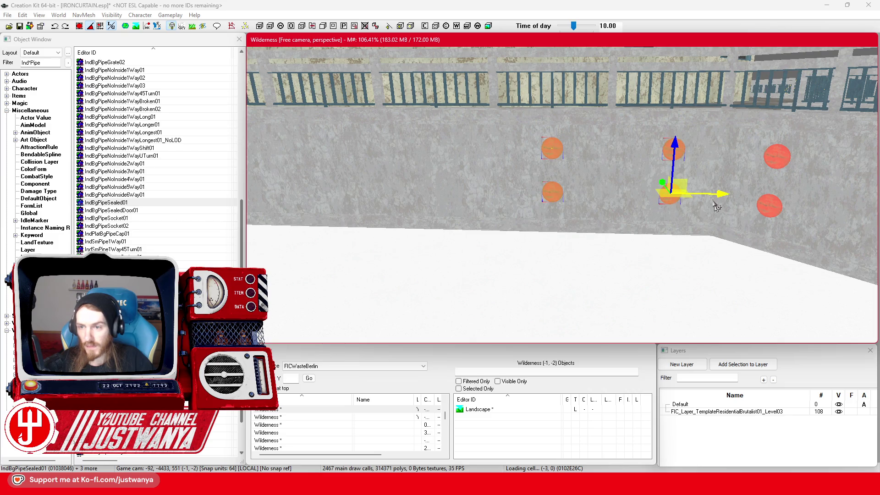
Step: Duplicate the IndBgPipeSealed01 caps twice and place the copies further left along the wall
key("ctrl+d")
mouse_move(717, 210)
left_mouse_down()
mouse_move(485, 201)
mouse_move(526, 193)
mouse_move(499, 189)
left_mouse_up()
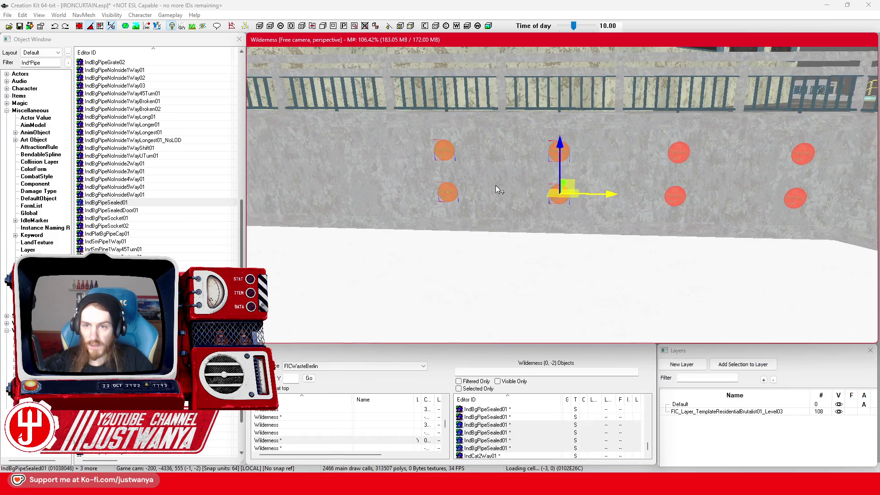
key("ctrl+d")
left_click_drag(591, 153, 284, 152)
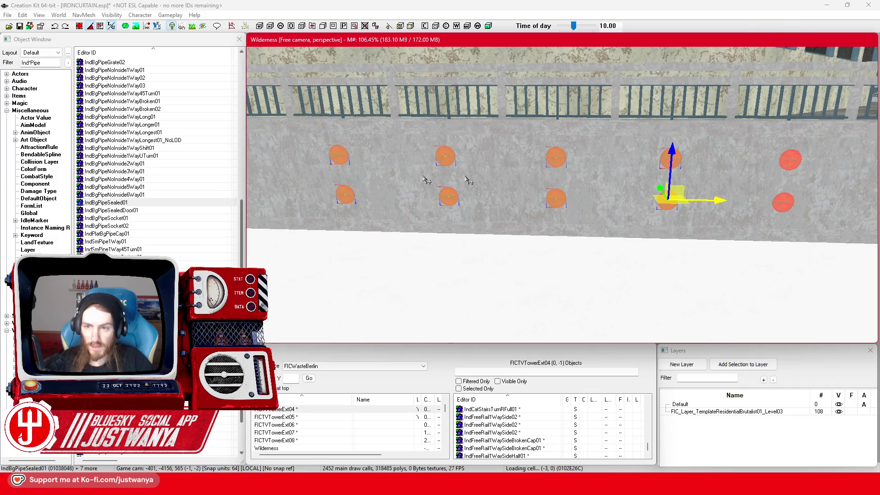
mouse_move(713, 202)
left_mouse_down()
mouse_move(595, 199)
mouse_move(605, 198)
left_mouse_up()
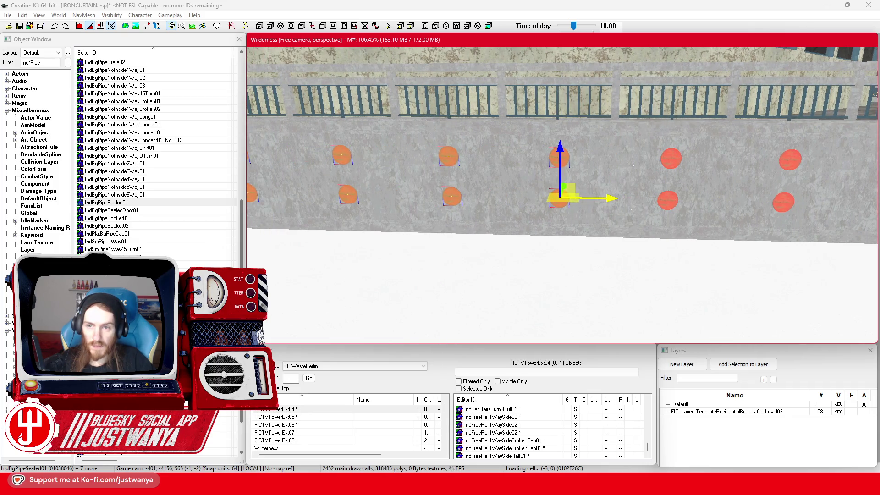
scroll(600, 195, "down", 5)
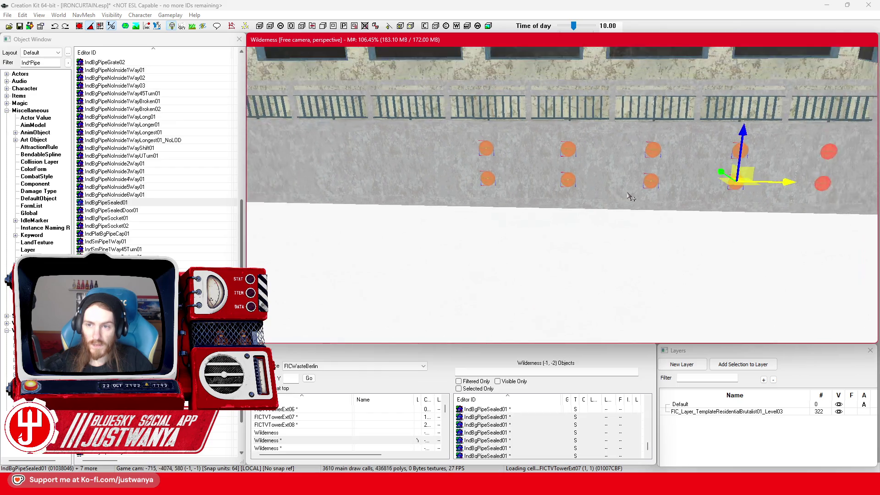
scroll(628, 195, "up", 5)
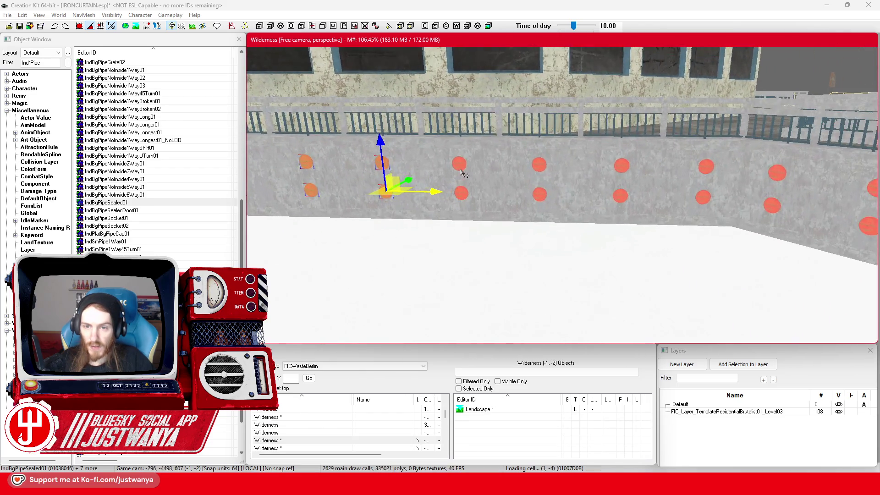
Step: Make another copy of the caps and shift the selected caps into their columns along the wall
key("ctrl+d")
left_click_drag(460, 193, 536, 198)
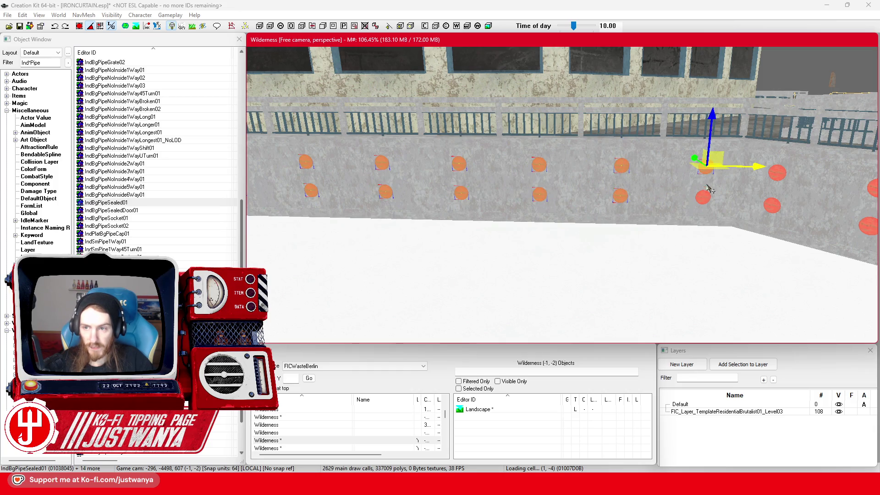
left_click_drag(706, 204, 259, 189)
left_click_drag(555, 188, 672, 203)
mouse_move(752, 204)
left_mouse_down()
mouse_move(579, 202)
mouse_move(641, 193)
left_mouse_up()
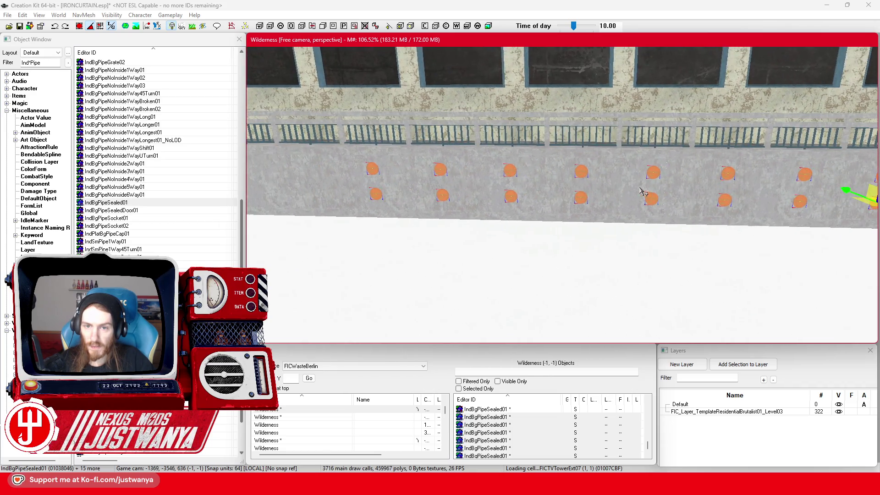
scroll(643, 192, "down", 10)
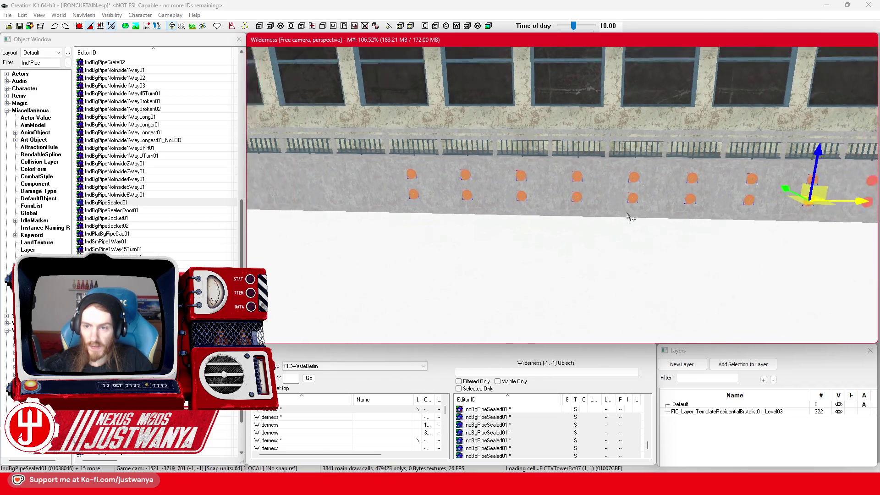
scroll(531, 241, "up", 8)
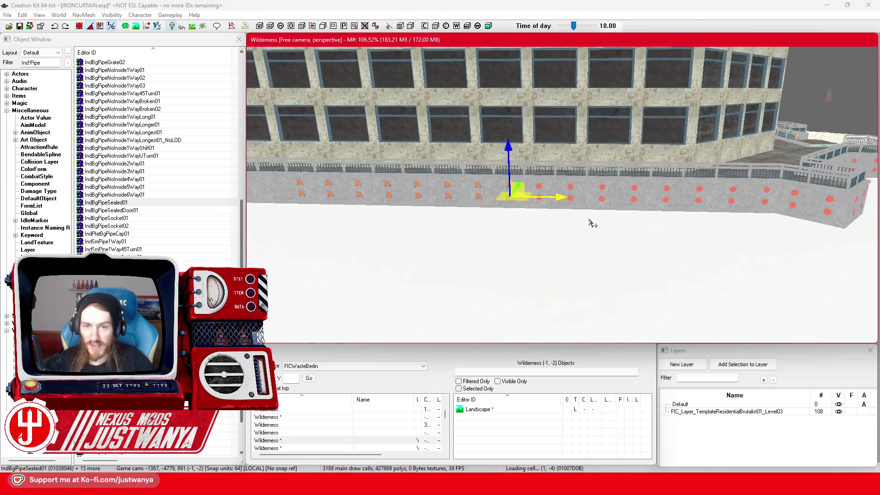
scroll(531, 240, "up", 3)
Step: Add the matching upper and lower pipe caps to the selection
left_click(485, 171, "ctrl")
left_click(485, 207, "ctrl")
left_click(590, 174, "ctrl")
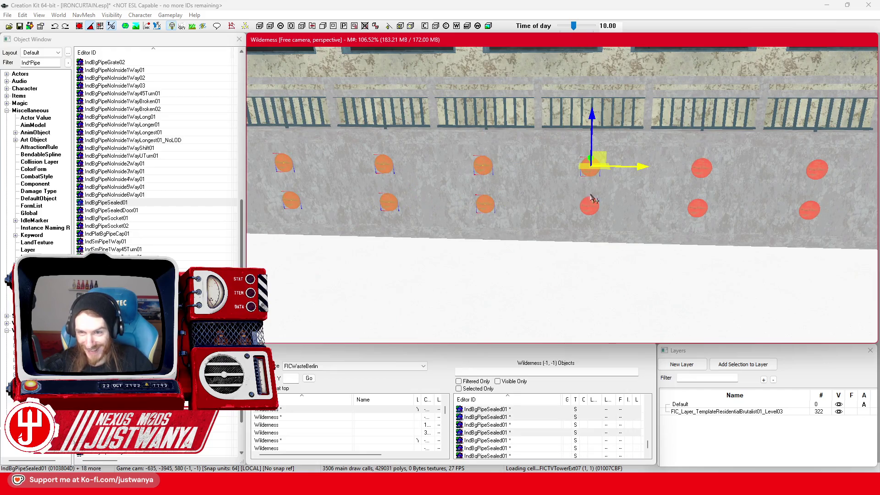
left_click(706, 171, "ctrl")
left_click(697, 208, "ctrl")
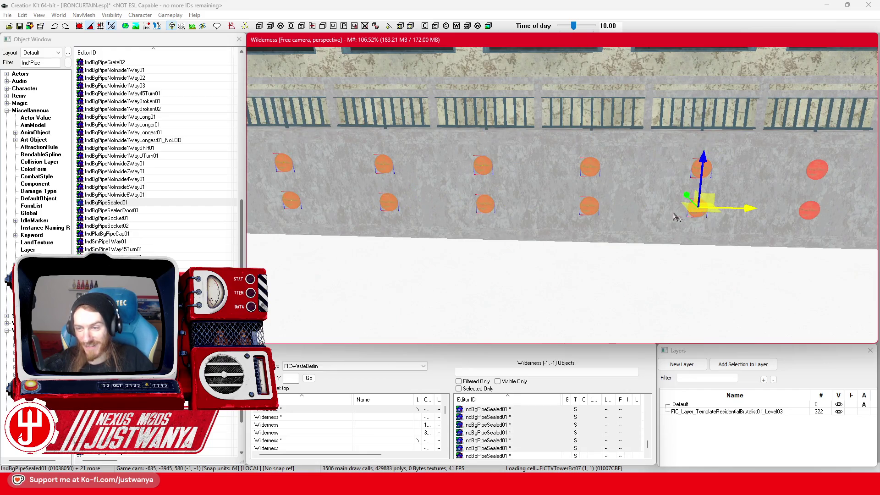
left_click(520, 178, "ctrl")
left_click(525, 214, "ctrl")
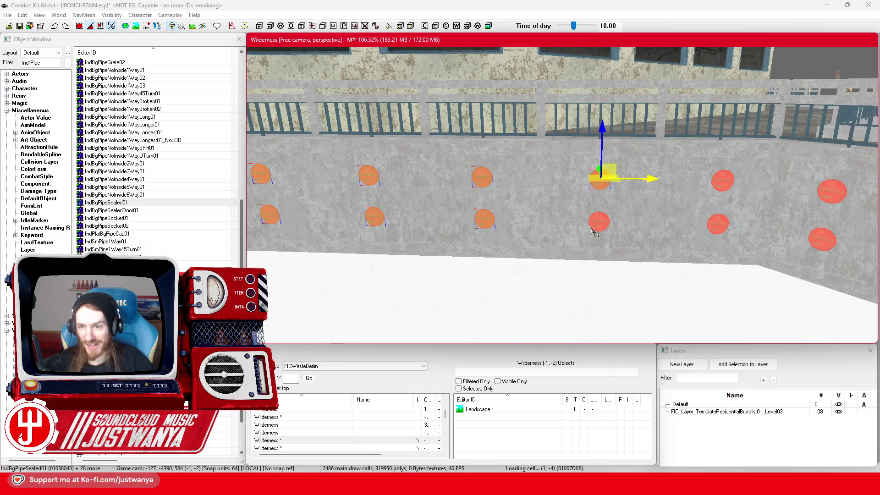
left_click(724, 182, "ctrl")
left_click(720, 225, "ctrl")
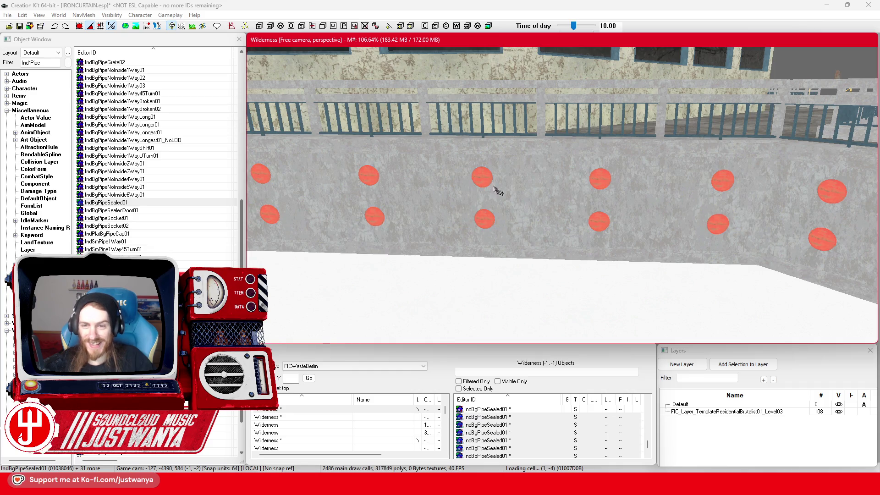
Step: Slide the selected pair of cap rows along the X axis so they line up on the wall
scroll(508, 194, "down", 5)
mouse_move(659, 206)
left_mouse_down()
mouse_move(343, 197)
mouse_move(690, 204)
mouse_move(438, 199)
left_mouse_up()
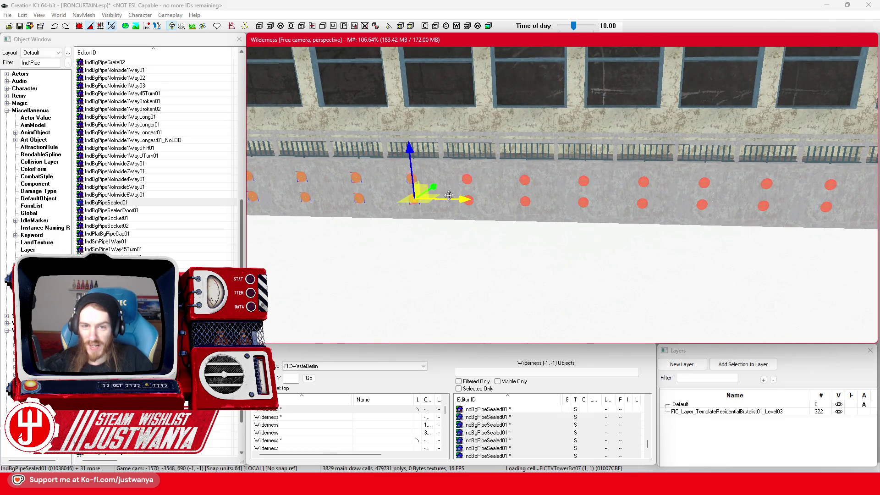
scroll(637, 192, "up", 5)
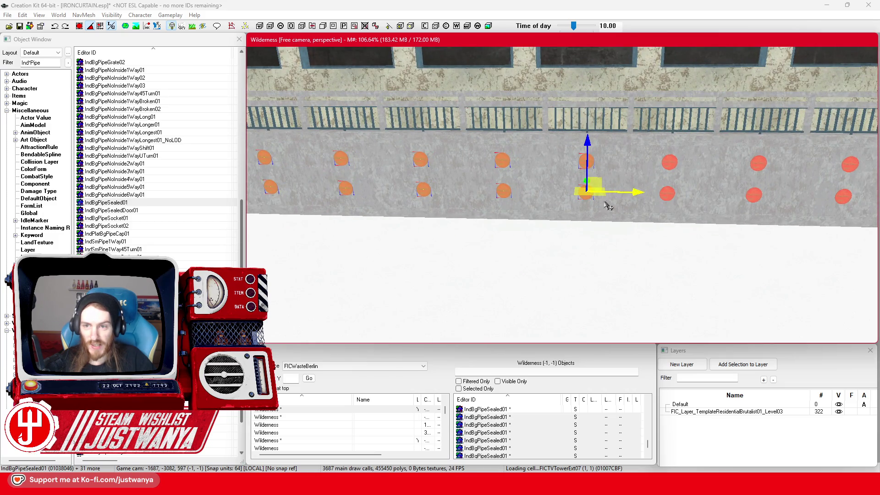
scroll(614, 199, "down", 6)
scroll(782, 212, "down", 6)
scroll(624, 213, "down", 6)
Step: Nudge an upper and lower cap at the wall's left end slightly left, then select the BldConcSmWallTop01 wall top
left_click(871, 205)
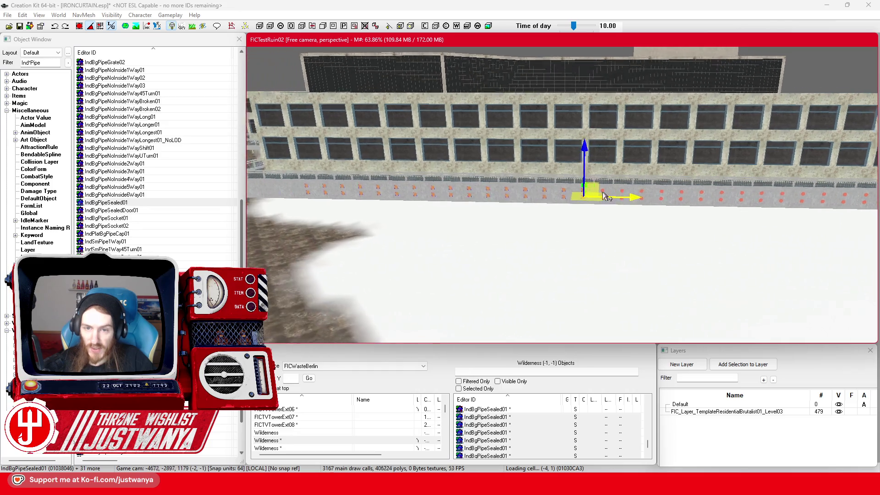
scroll(597, 187, "up", 5)
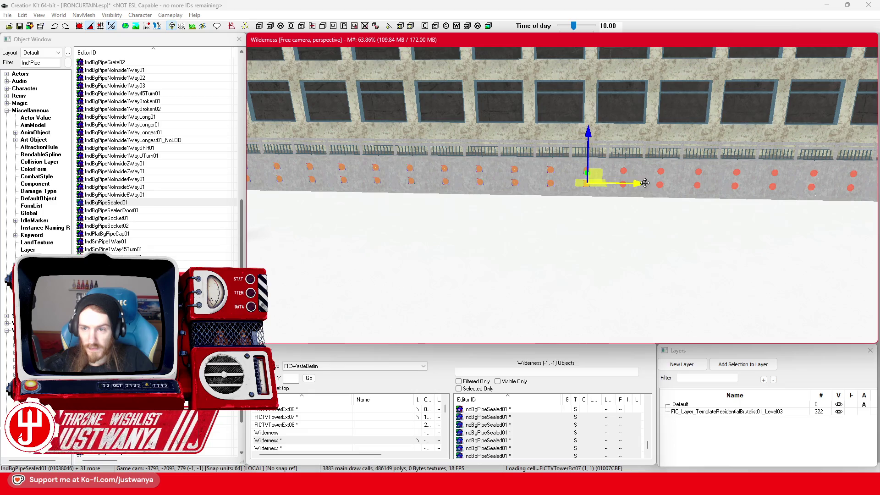
scroll(647, 188, "down", 5)
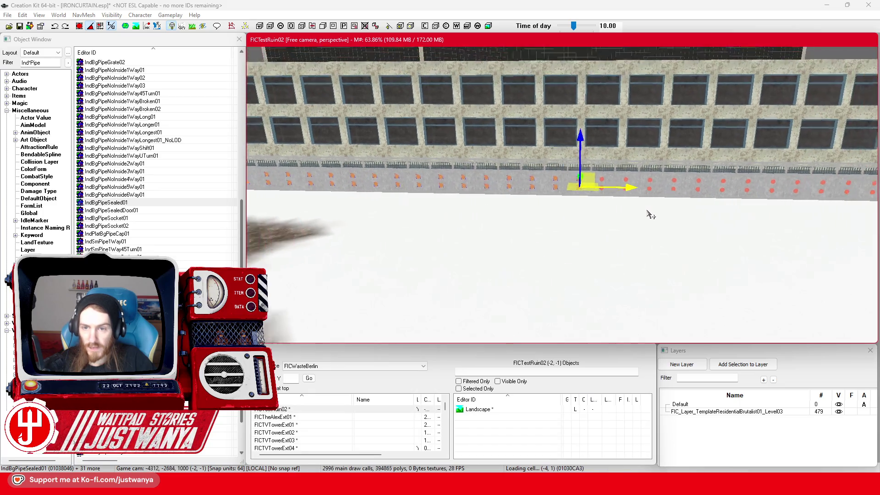
scroll(749, 210, "up", 5)
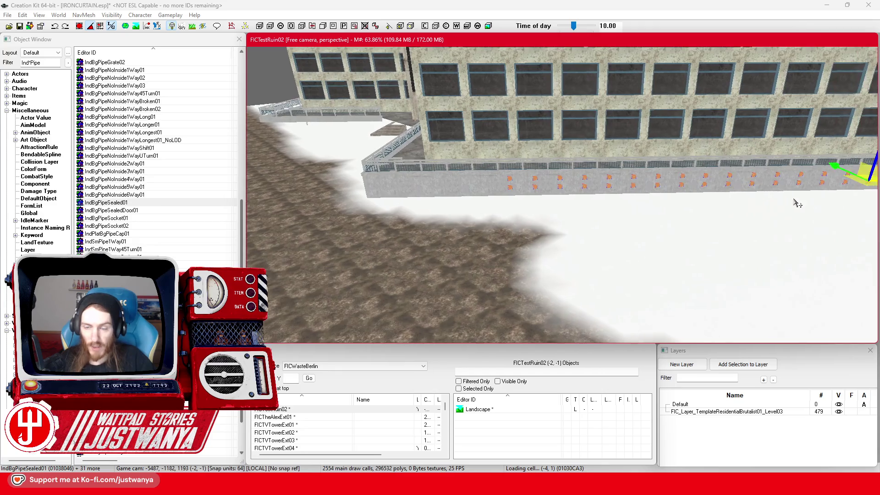
scroll(520, 184, "up", 5)
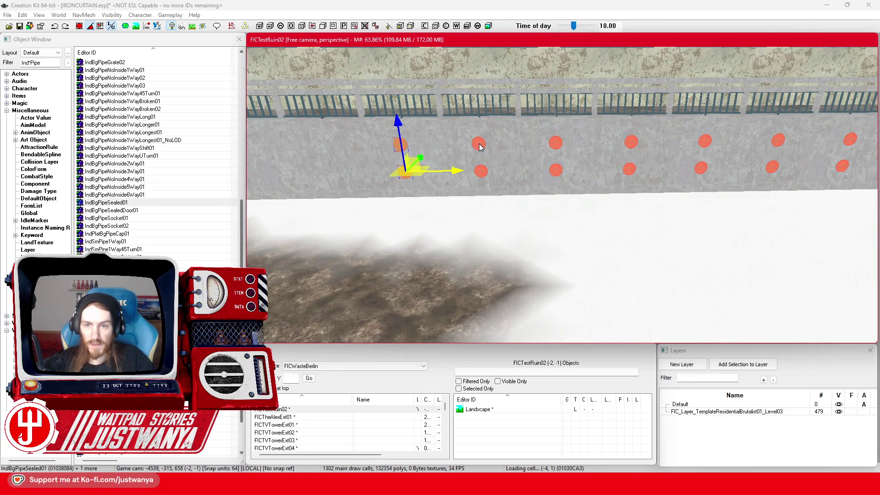
left_click(556, 170, "ctrl")
left_click(631, 142, "ctrl")
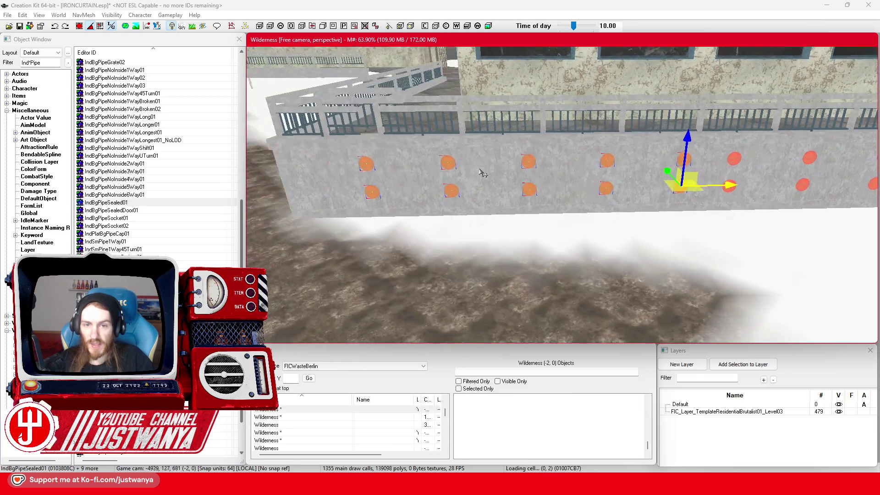
left_click_drag(736, 183, 713, 183)
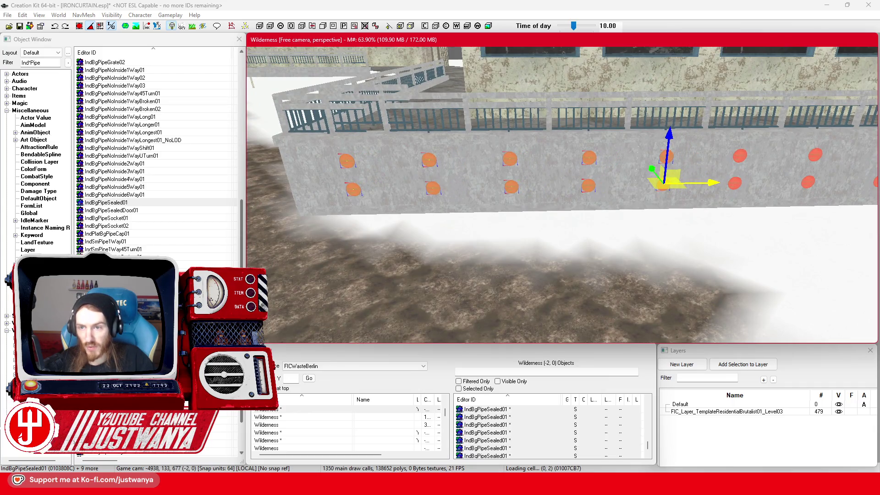
left_click(621, 185)
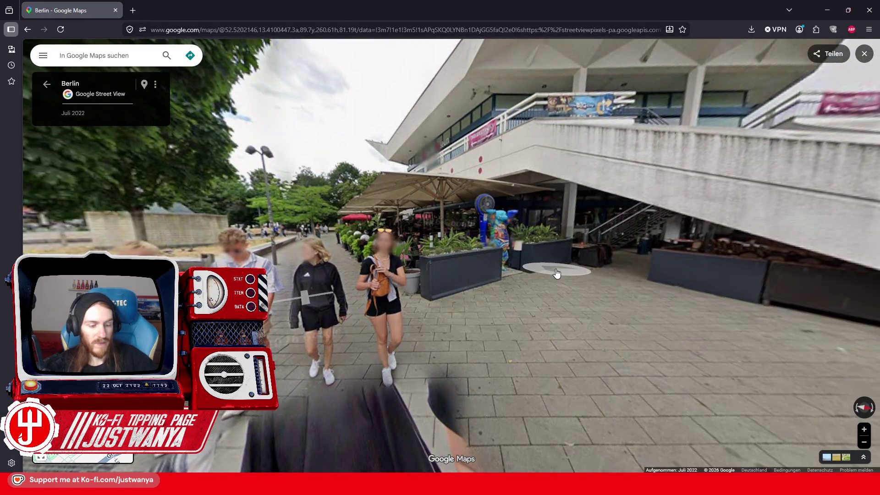
Step: Walk Street View along the cafe walkway and across the plaza toward the church
mouse_move(572, 242)
left_mouse_down()
mouse_move(431, 327)
mouse_move(463, 445)
mouse_move(526, 197)
left_mouse_up()
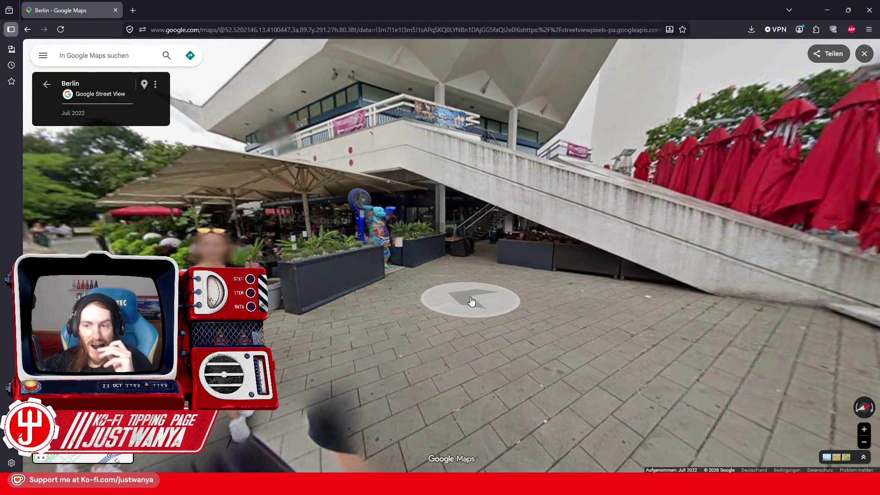
left_click(471, 301)
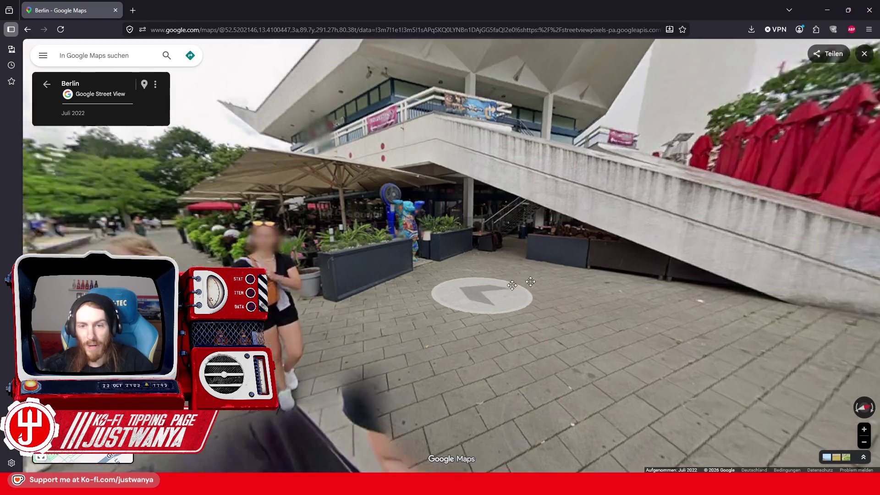
left_click(333, 273)
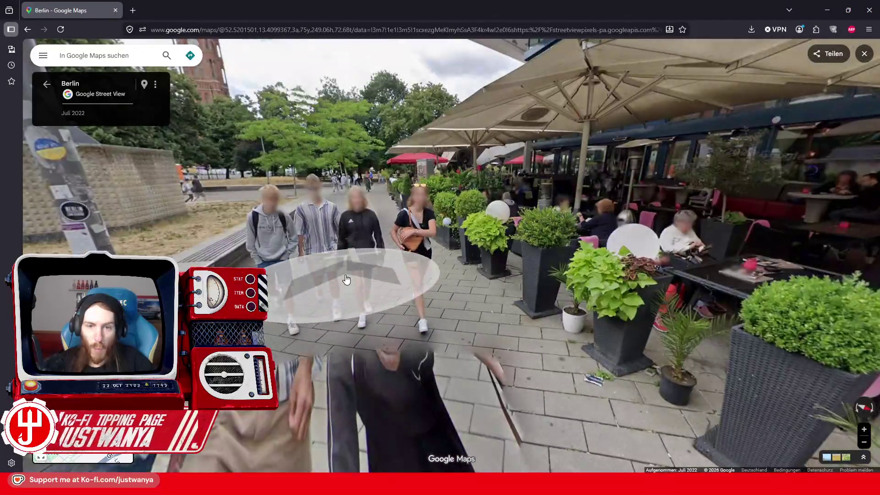
left_click(346, 281)
left_click(385, 277)
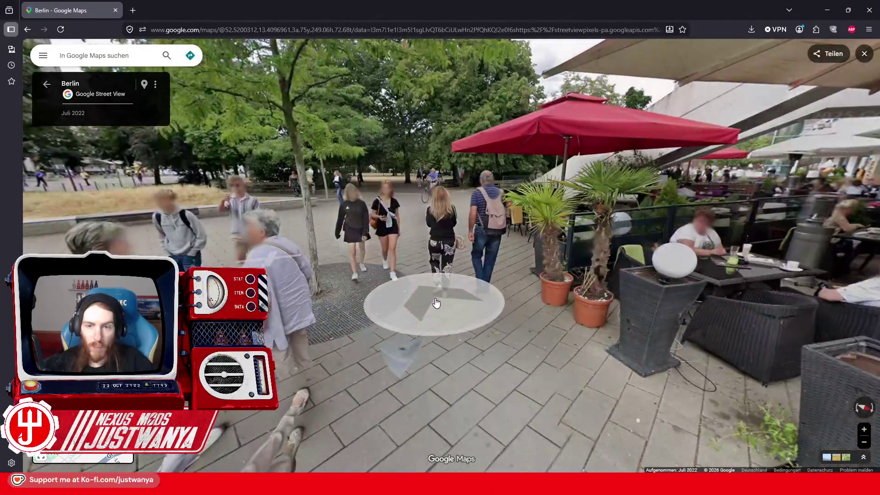
left_click(434, 307)
left_click_drag(659, 295, 414, 296)
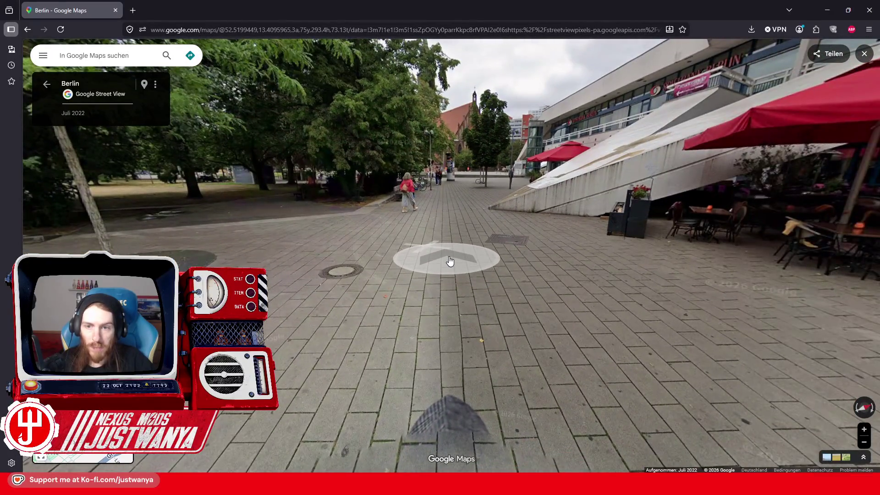
left_click(449, 261)
left_click(491, 258)
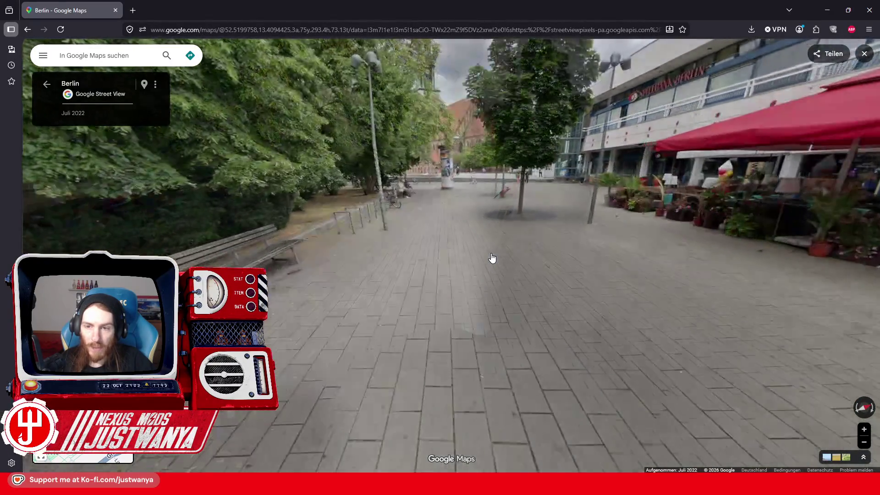
left_click(460, 246)
left_click(460, 229)
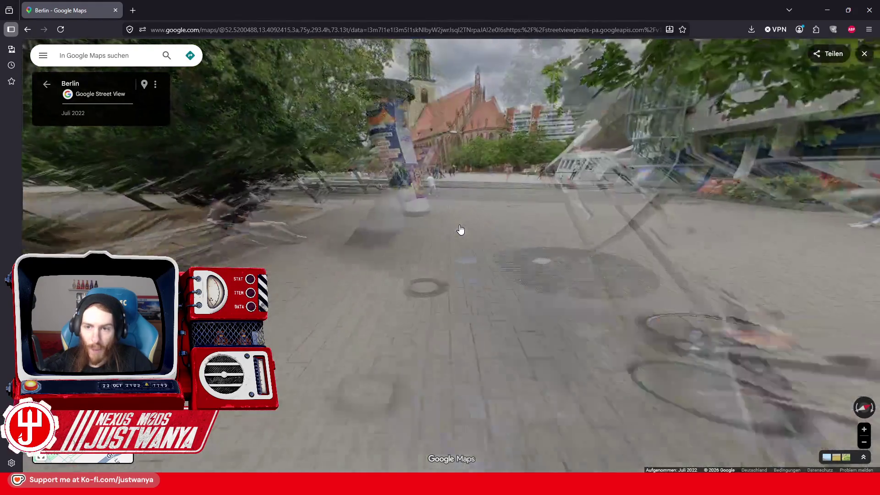
left_click(462, 222)
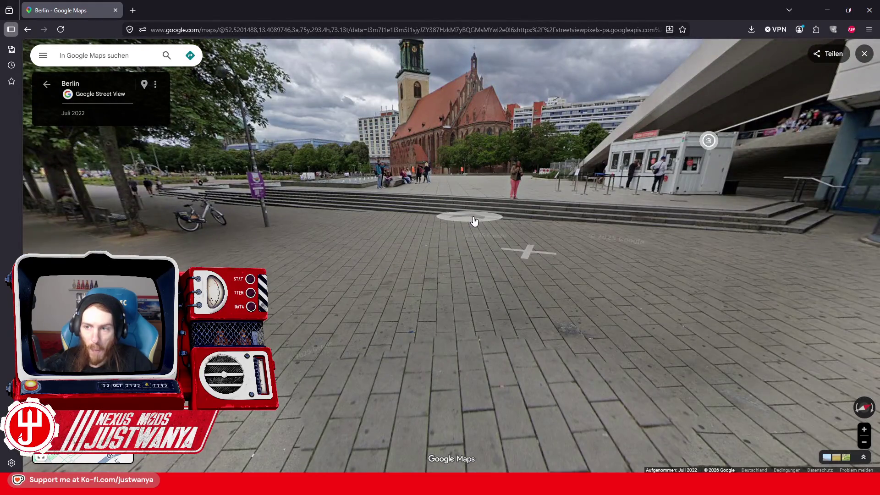
Step: Turn to the Spielbank Berlin facade, approach its glass elevator tower, then minimise the browser
left_click_drag(776, 295, 441, 319)
left_click(442, 320)
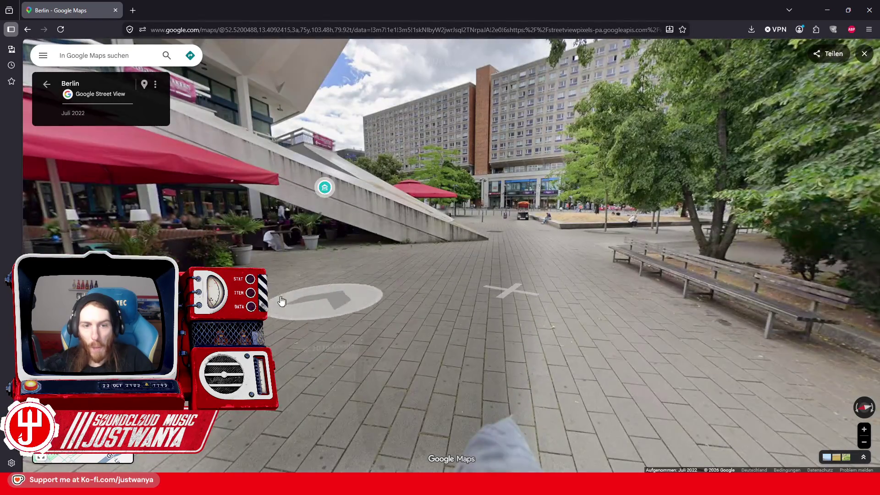
key("Left")
key("Left")
key("Left")
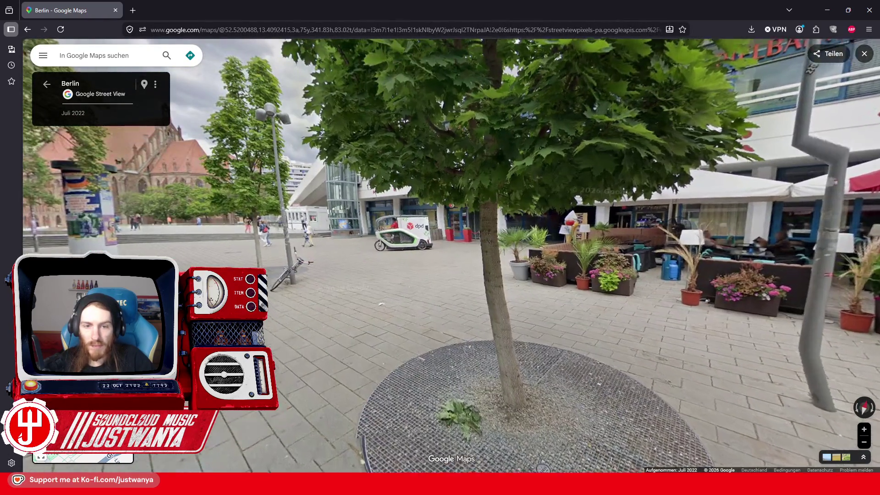
key("Up")
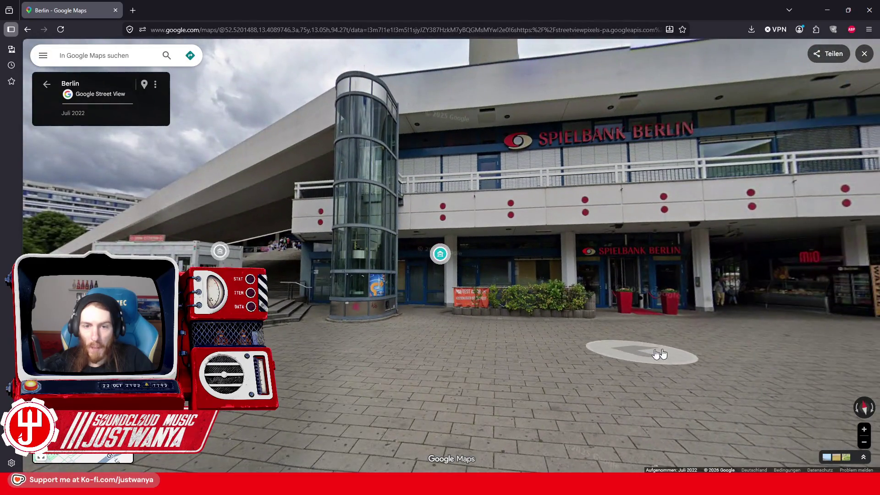
left_click(660, 354)
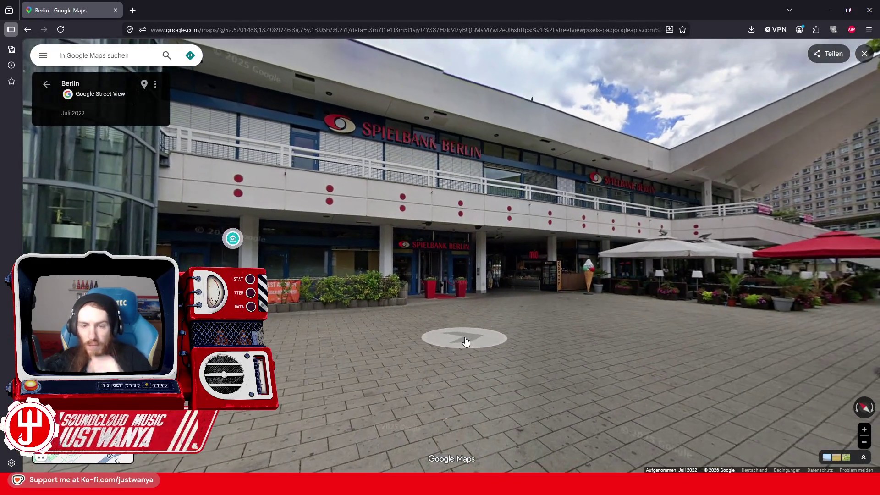
left_click(508, 341)
left_click(435, 340)
mouse_move(527, 316)
left_mouse_down()
mouse_move(698, 376)
mouse_move(362, 318)
left_mouse_up()
left_click(362, 317)
left_click_drag(628, 308, 729, 316)
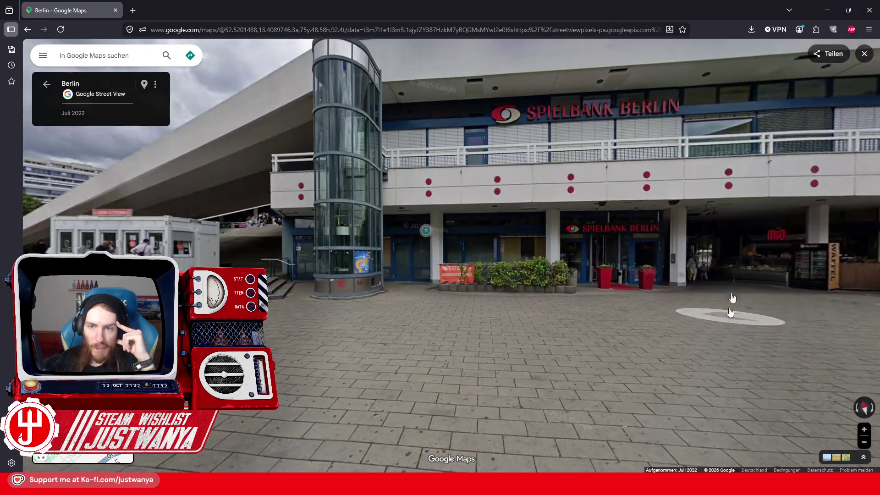
left_click(827, 9)
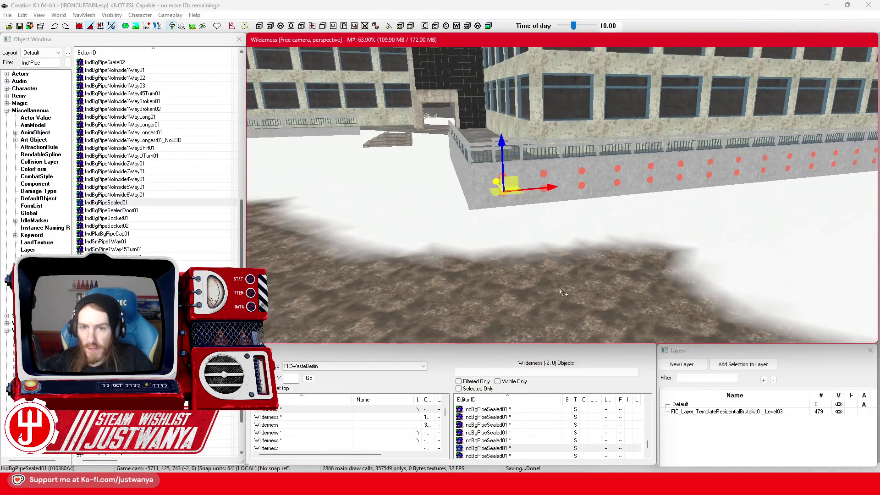
left_click_drag(561, 291, 662, 222)
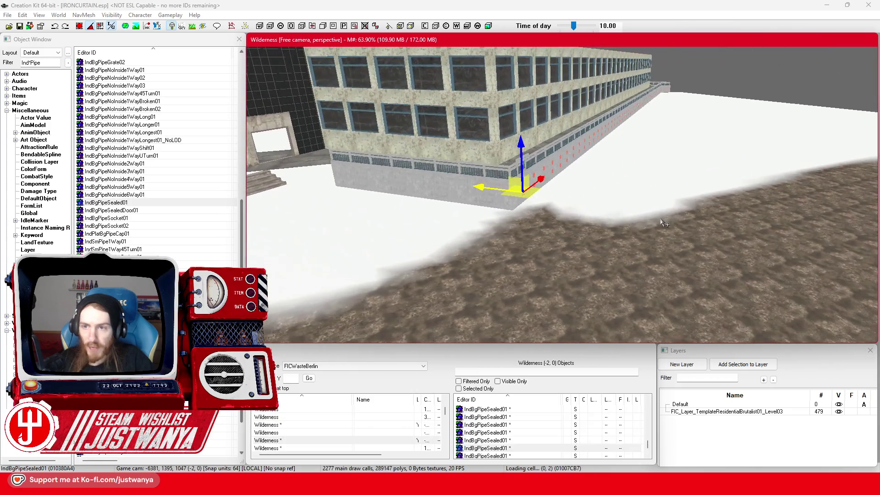
mouse_move(682, 110)
left_mouse_down()
mouse_move(582, 243)
mouse_move(552, 241)
mouse_move(578, 208)
mouse_move(581, 264)
mouse_move(589, 239)
mouse_move(602, 233)
left_mouse_up()
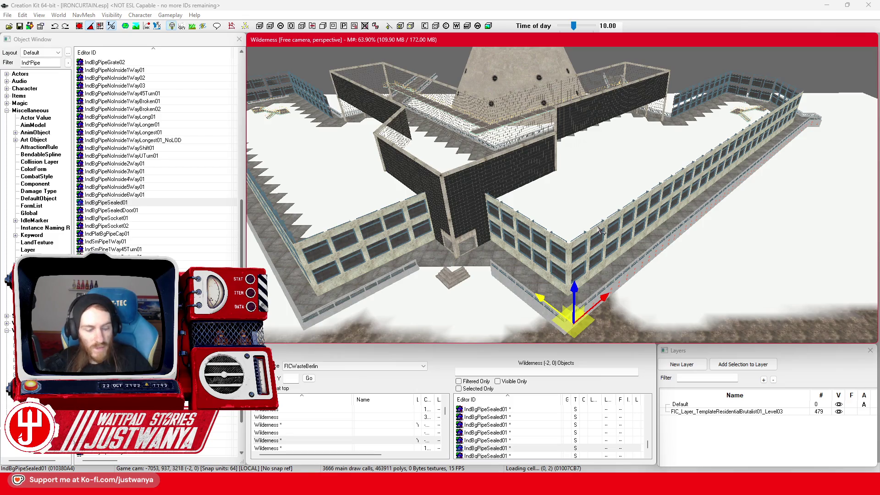
scroll(522, 277, "up", 3)
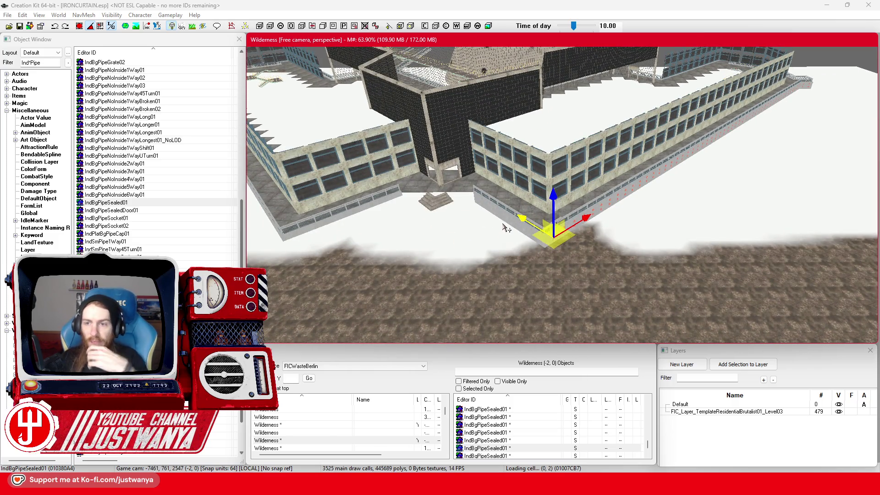
scroll(504, 228, "up", 3)
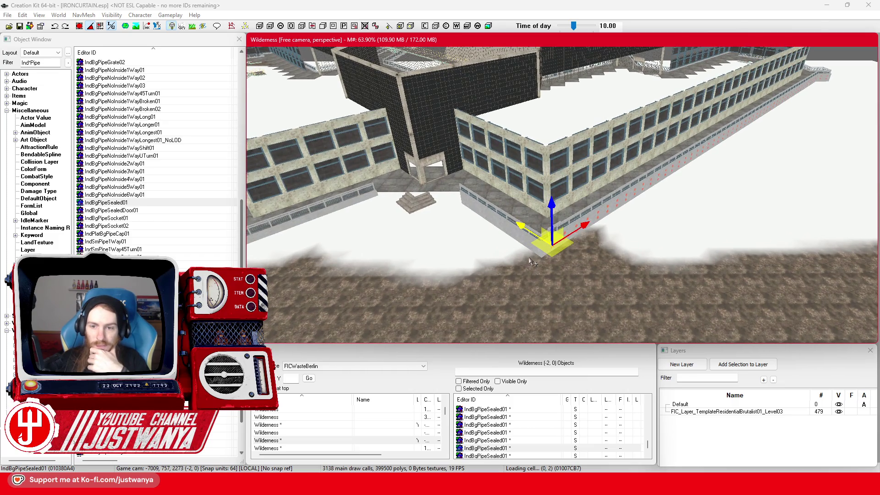
mouse_move(708, 272)
left_mouse_down()
mouse_move(528, 265)
mouse_move(670, 255)
mouse_move(559, 261)
mouse_move(585, 302)
mouse_move(606, 307)
left_mouse_up()
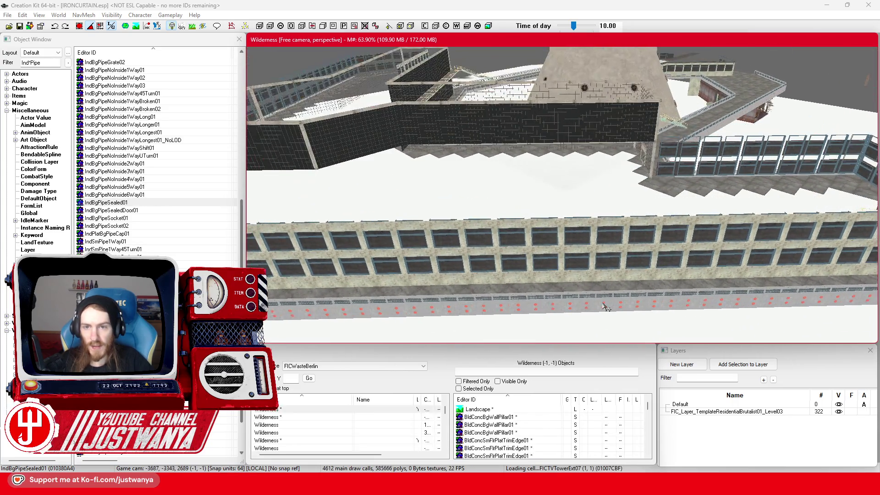
scroll(530, 203, "down", 5)
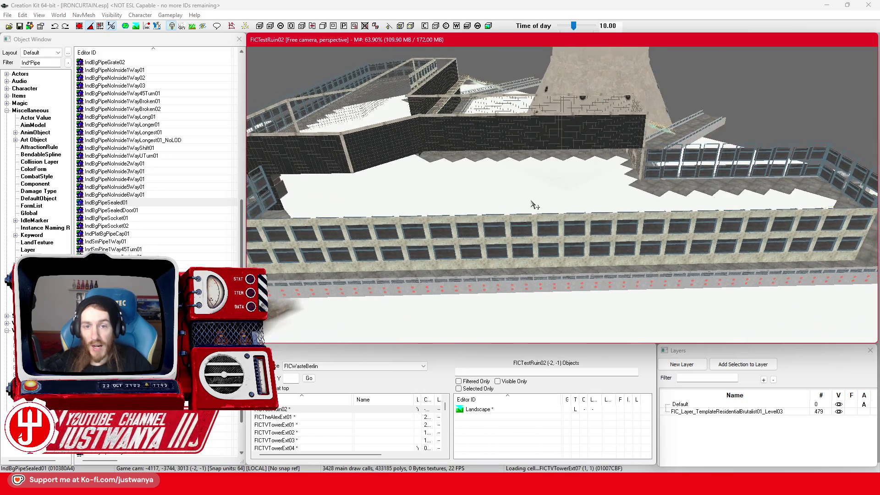
scroll(530, 203, "down", 5)
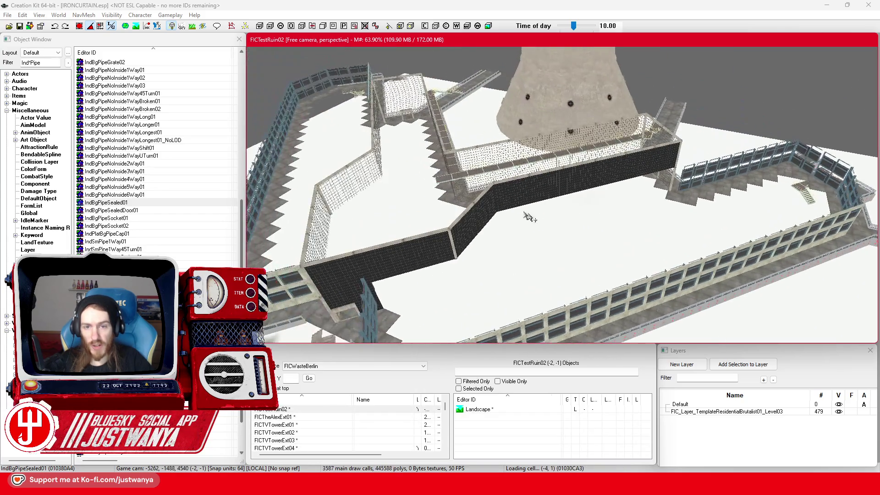
mouse_move(614, 229)
left_mouse_down()
mouse_move(477, 192)
mouse_move(486, 192)
left_mouse_up()
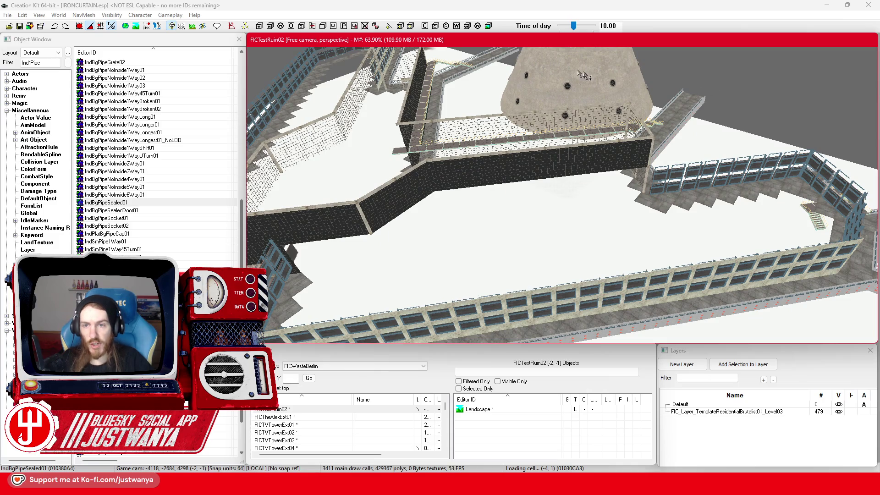
mouse_move(529, 302)
left_mouse_down()
mouse_move(542, 298)
mouse_move(494, 319)
mouse_move(580, 202)
mouse_move(631, 313)
mouse_move(620, 109)
mouse_move(435, 298)
mouse_move(569, 262)
left_mouse_up()
scroll(436, 297, "up", 5)
scroll(570, 270, "up", 5)
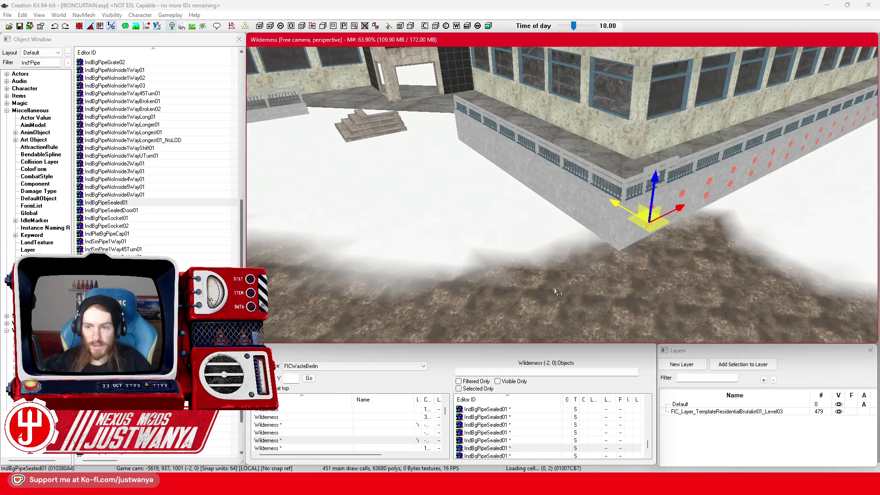
scroll(570, 282, "up", 10)
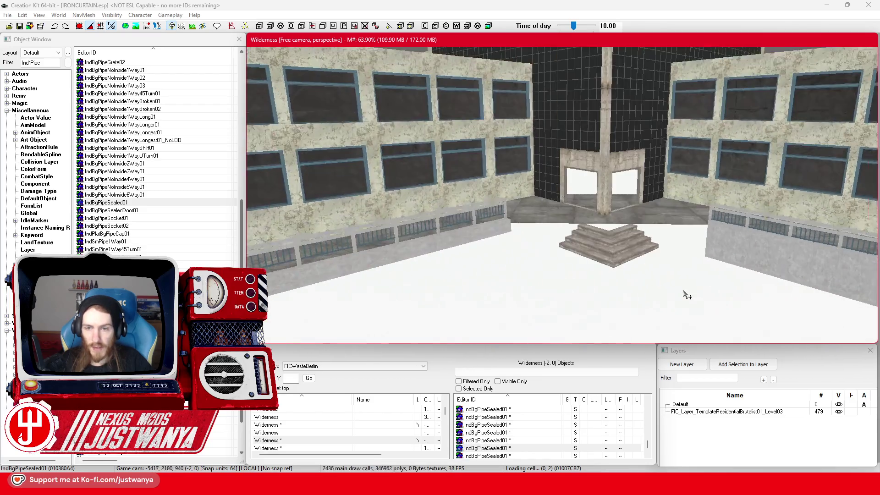
left_click_drag(652, 281, 726, 232)
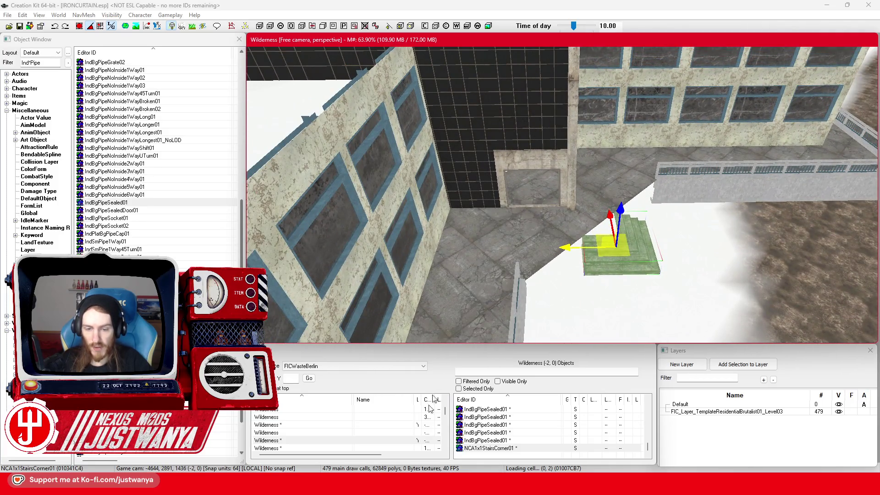
left_click(510, 446)
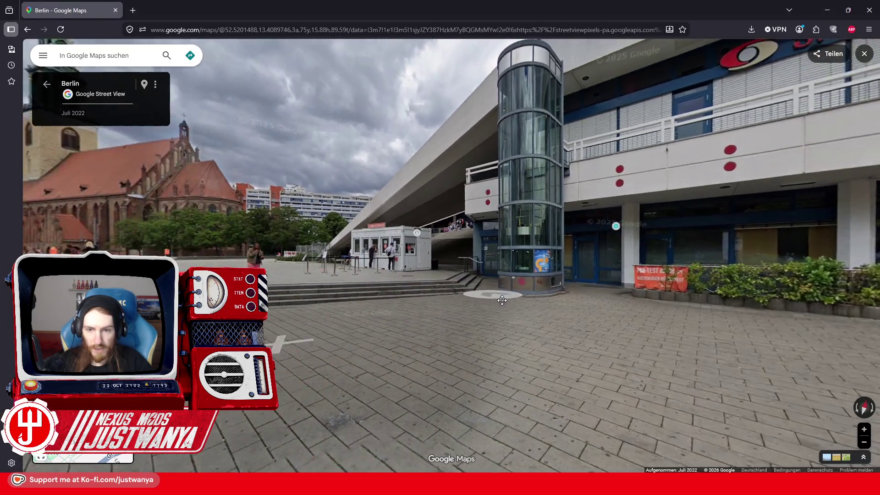
left_click_drag(502, 300, 442, 336)
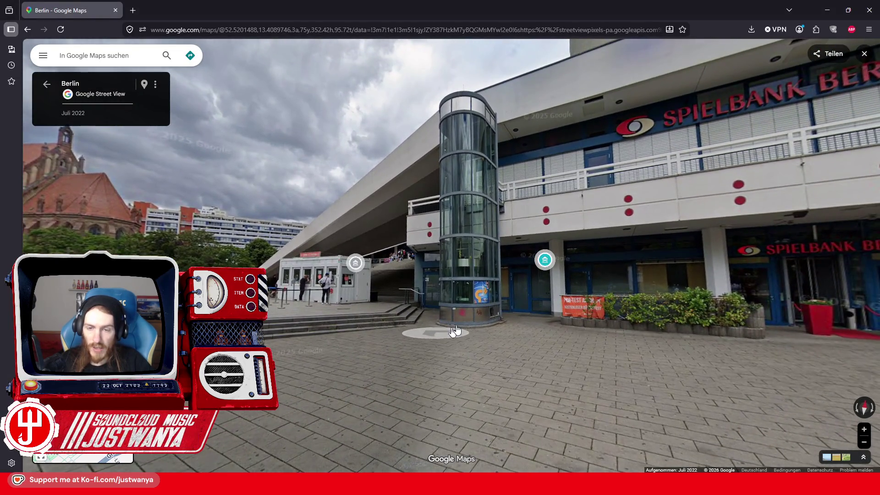
left_click(827, 10)
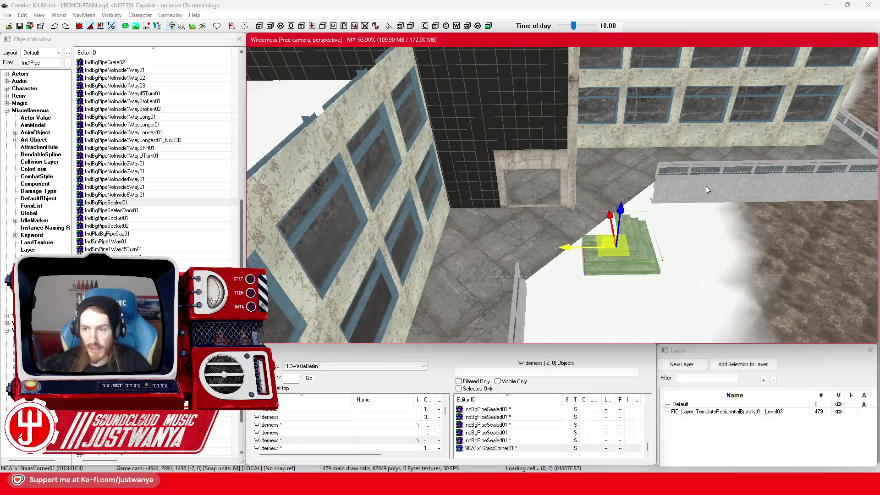
Step: Select the concrete wall top by the terrace railing
left_click(707, 190)
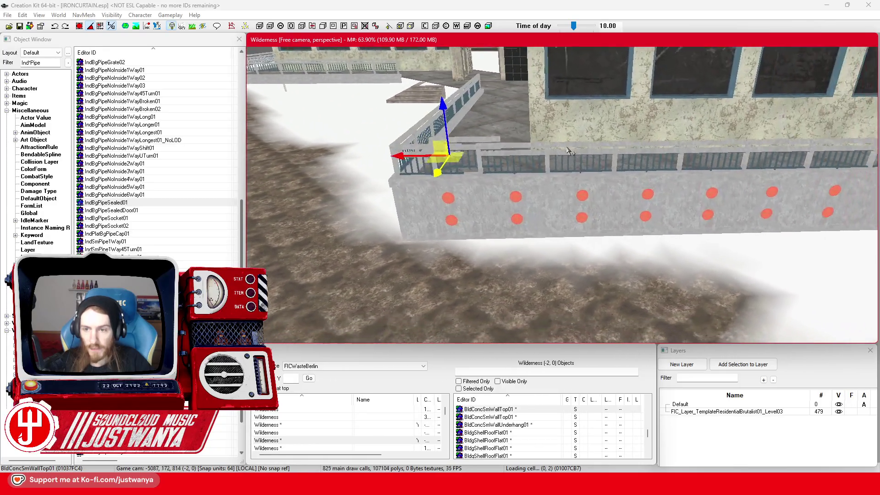
scroll(466, 126, "up", 3)
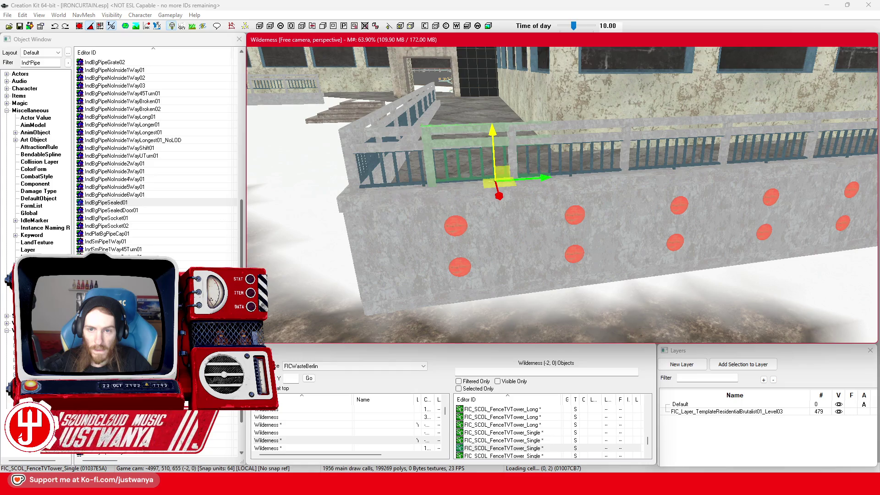
scroll(547, 202, "down", 2)
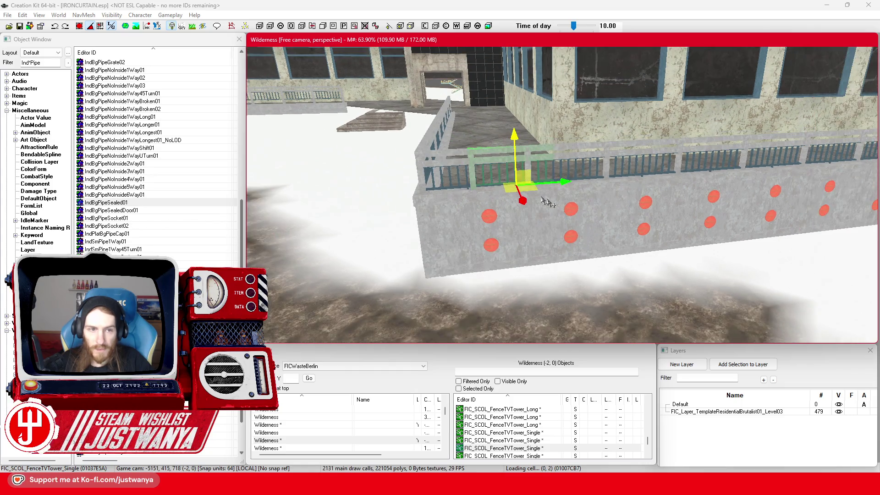
Step: Filter the object list for 'Elevator' and inspect TempUtilElevator01's properties, then reselect the wall top
left_click(49, 64)
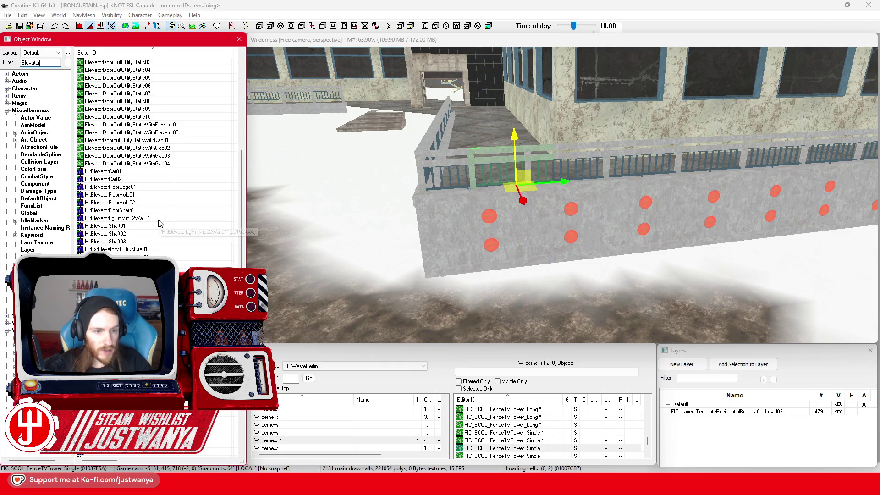
scroll(160, 223, "down", 3)
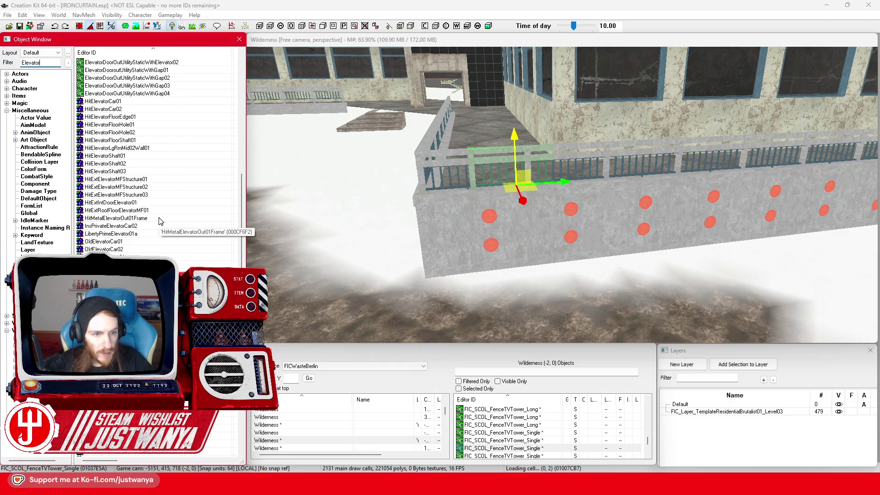
scroll(160, 221, "down", 10)
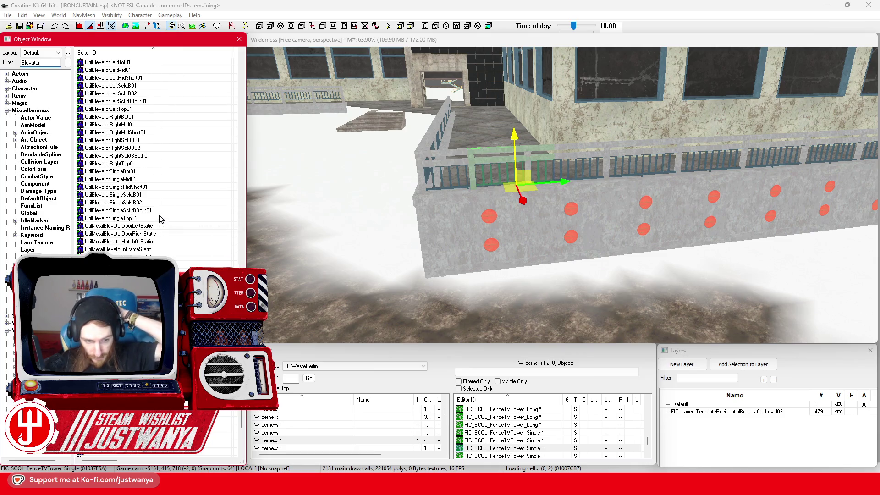
scroll(161, 219, "up", 5)
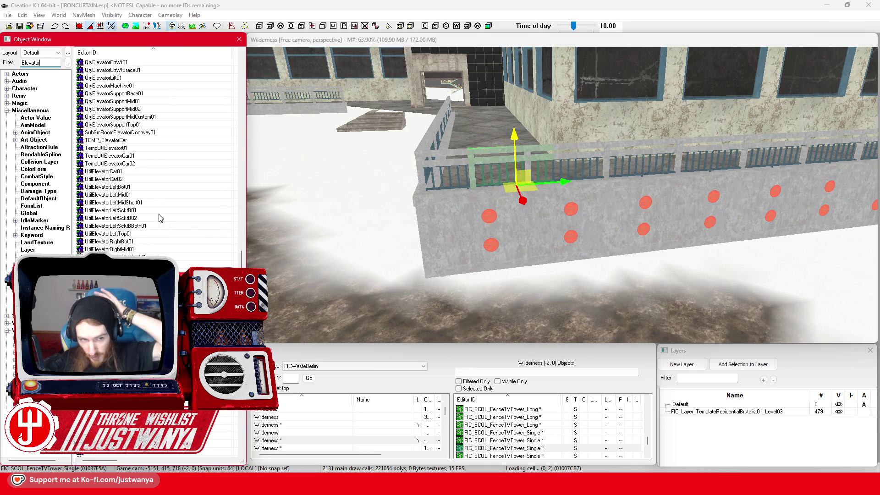
scroll(160, 218, "up", 4)
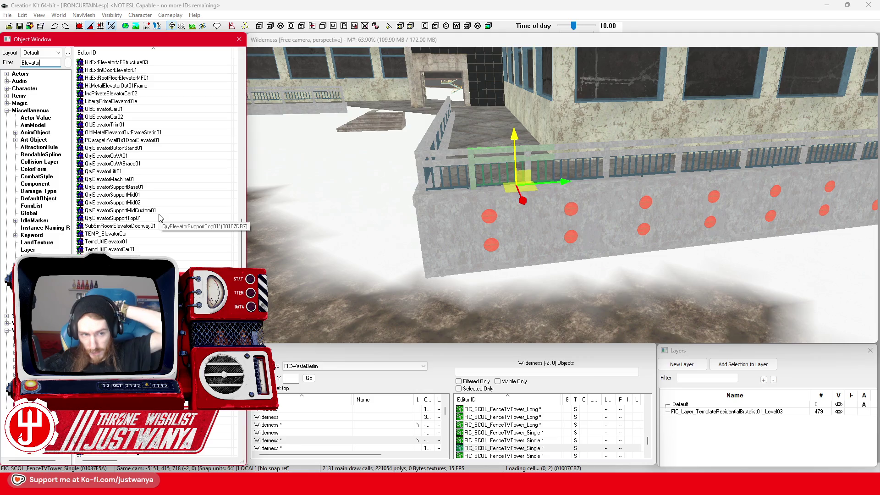
double_click(148, 243)
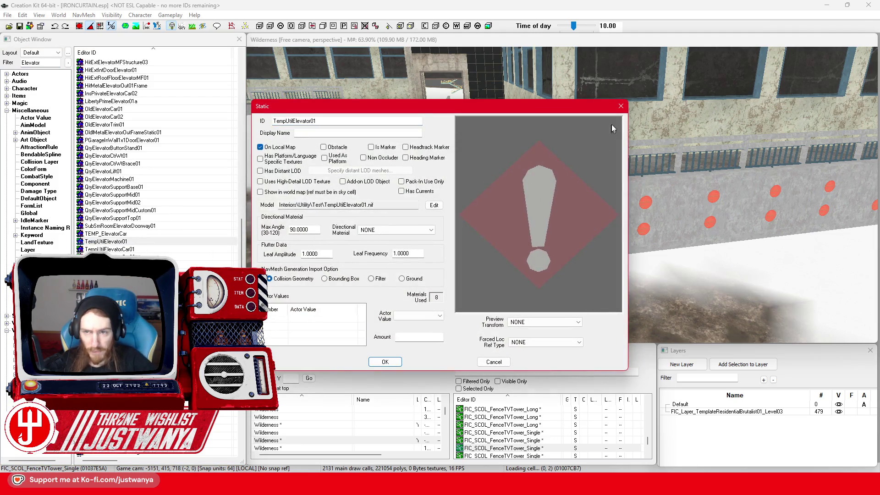
left_click(621, 106)
left_click(535, 185)
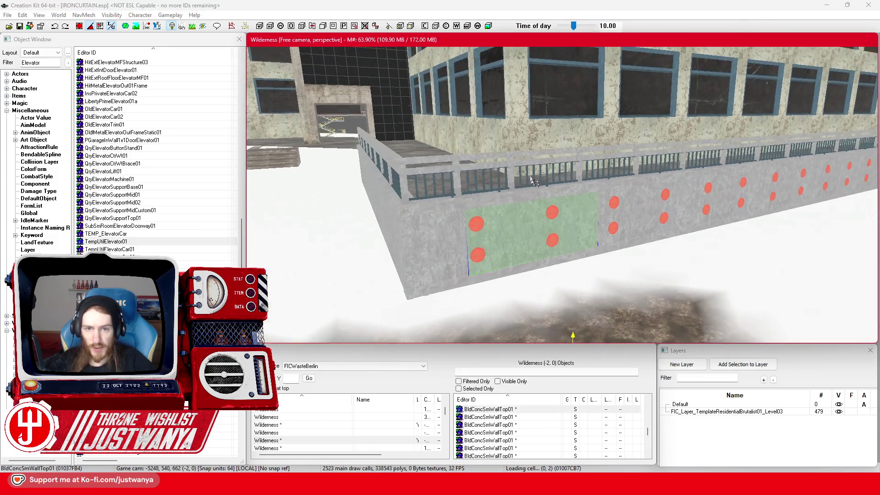
scroll(535, 184, "down", 10)
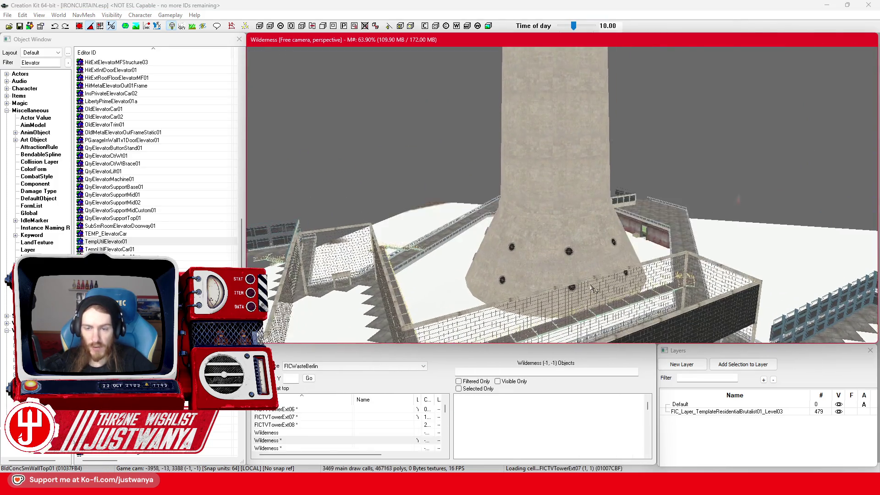
Step: Fly the view past the tower and walkways up to the rooftop elevator frame
scroll(594, 289, "up", 5)
left_click_drag(593, 289, 453, 317)
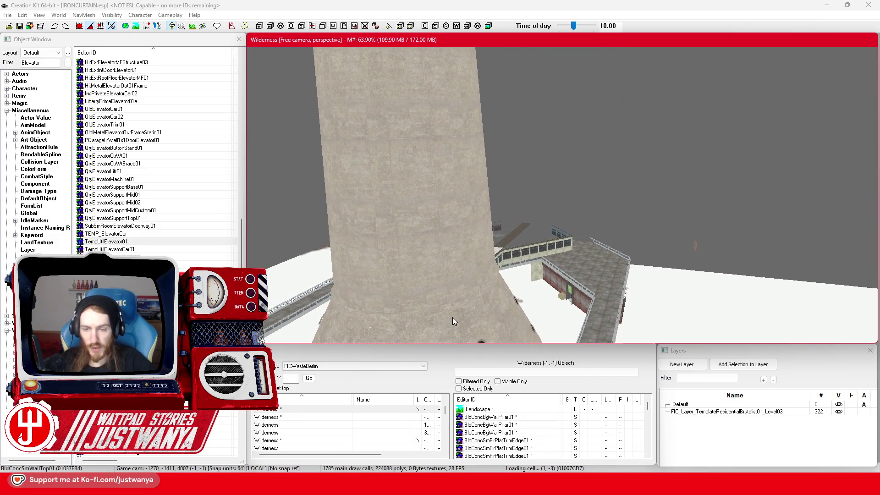
scroll(452, 317, "up", 5)
scroll(452, 317, "up", 4)
scroll(453, 317, "up", 2)
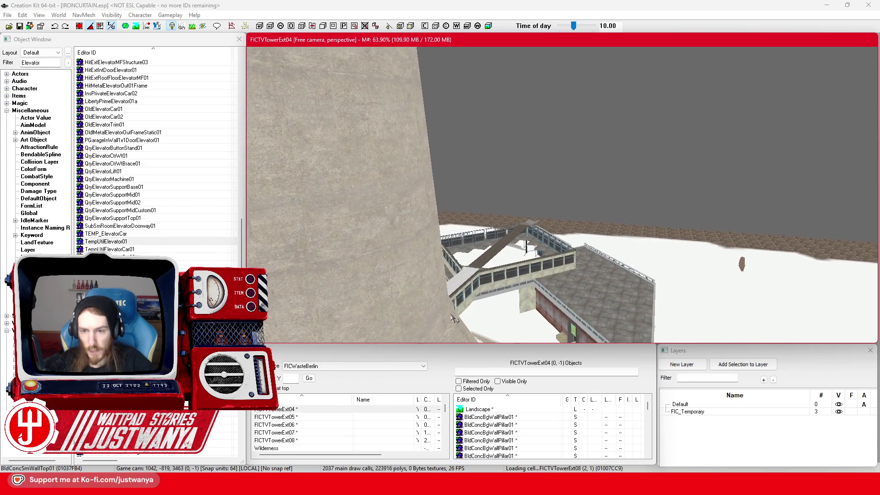
scroll(453, 319, "up", 5)
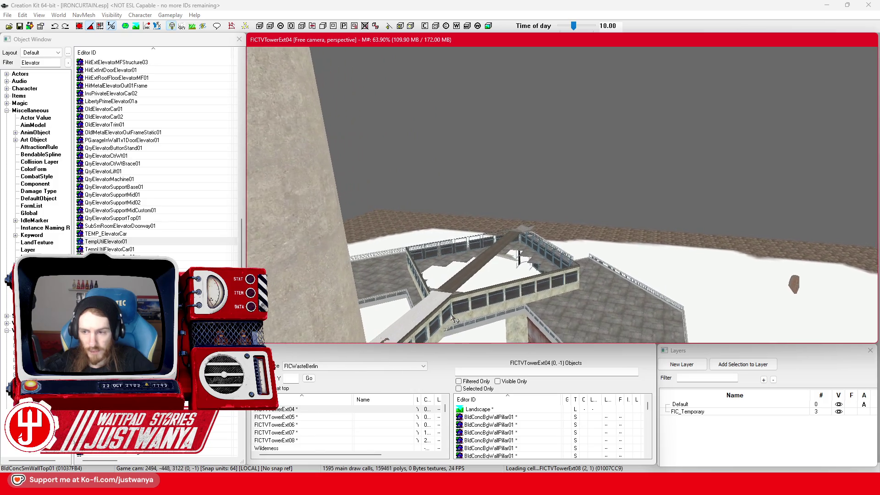
scroll(454, 319, "up", 5)
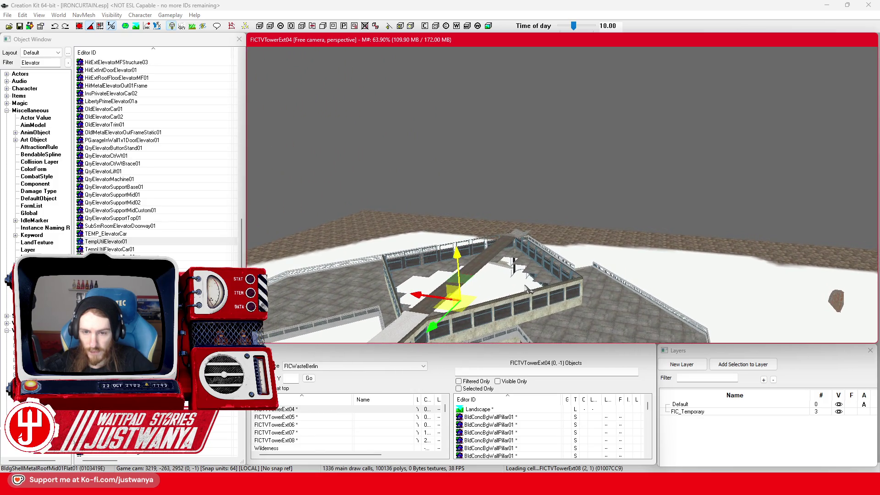
scroll(526, 289, "down", 6)
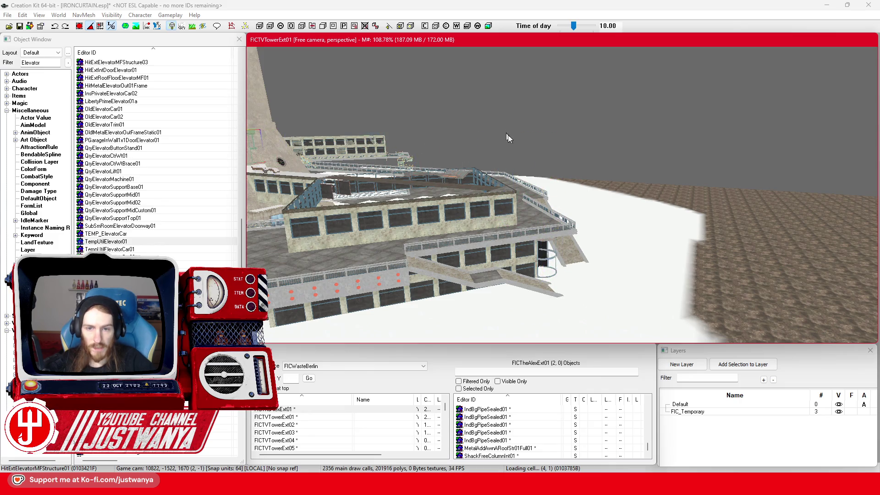
left_click_drag(403, 210, 682, 203)
left_click_drag(333, 185, 533, 248)
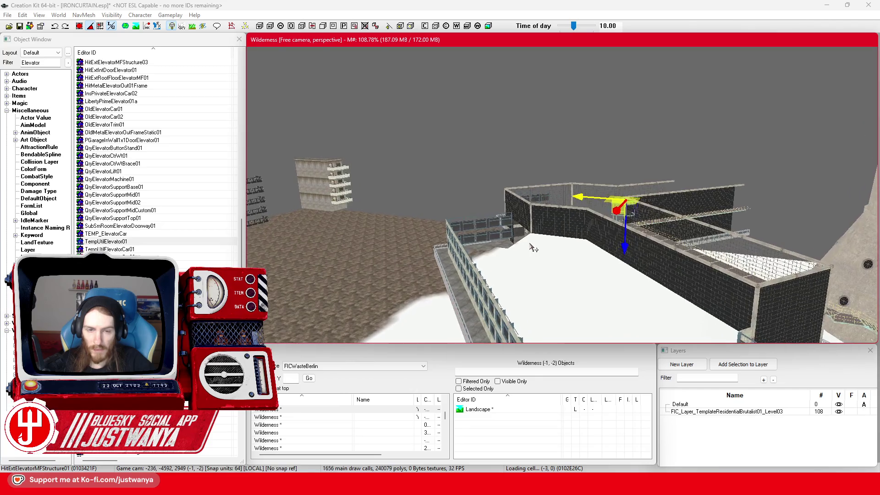
scroll(533, 247, "up", 5)
scroll(532, 247, "up", 5)
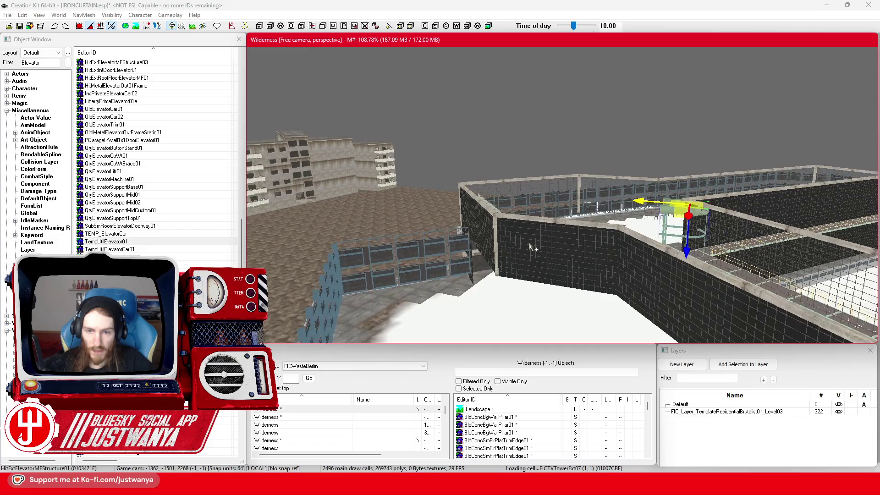
scroll(531, 247, "up", 4)
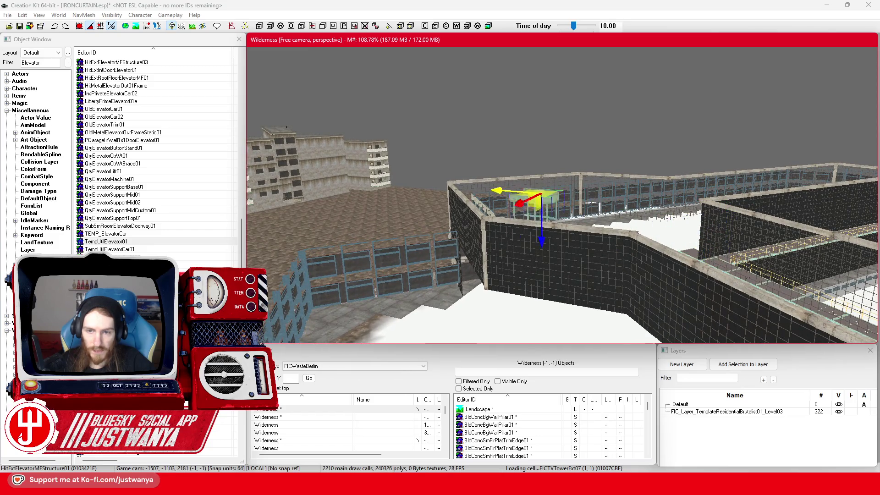
left_click_drag(669, 204, 823, 187)
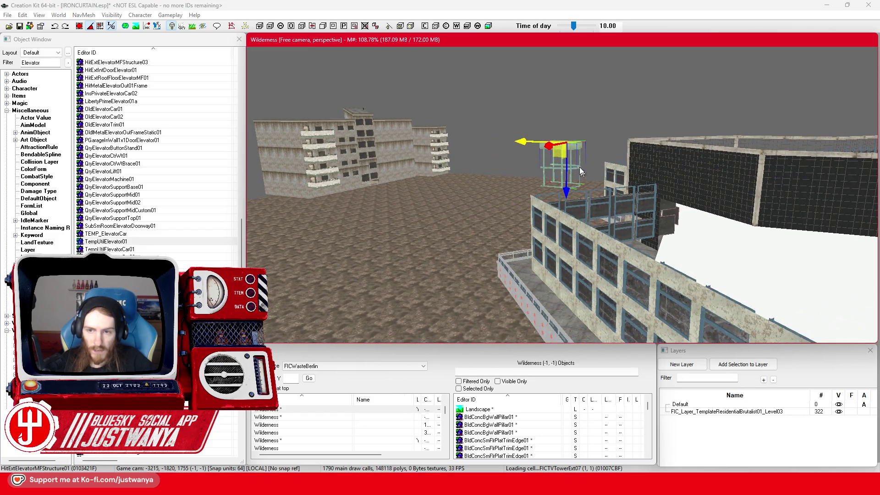
Step: Drag the HitExtElevatorMFStructure01 elevator cage off the roof down beside the red-dotted terrace wall
mouse_move(555, 147)
left_mouse_down()
mouse_move(397, 185)
mouse_move(425, 194)
mouse_move(424, 210)
left_mouse_up()
key("e")
mouse_move(489, 168)
left_mouse_down()
mouse_move(536, 164)
mouse_move(572, 174)
mouse_move(763, 136)
mouse_move(572, 128)
mouse_move(563, 205)
mouse_move(550, 186)
mouse_move(552, 199)
mouse_move(488, 206)
mouse_move(546, 200)
mouse_move(576, 164)
mouse_move(578, 122)
left_mouse_up()
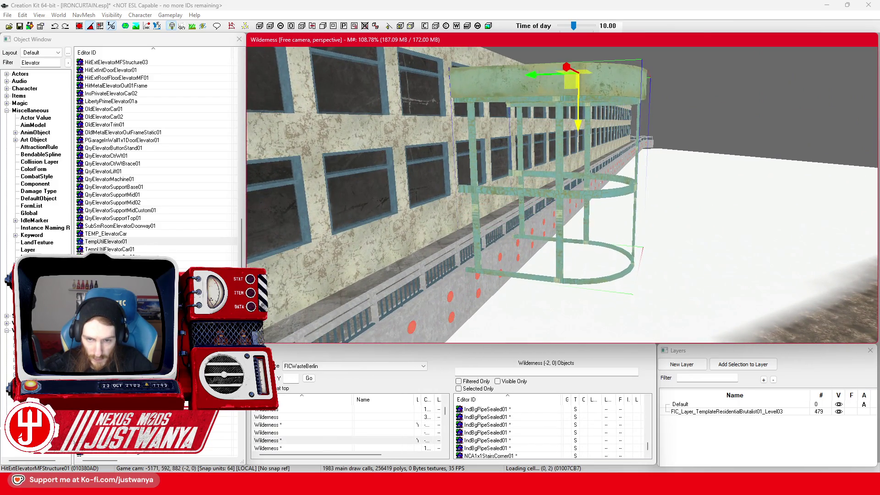
left_click_drag(552, 173, 518, 184)
left_click_drag(623, 96, 619, 165)
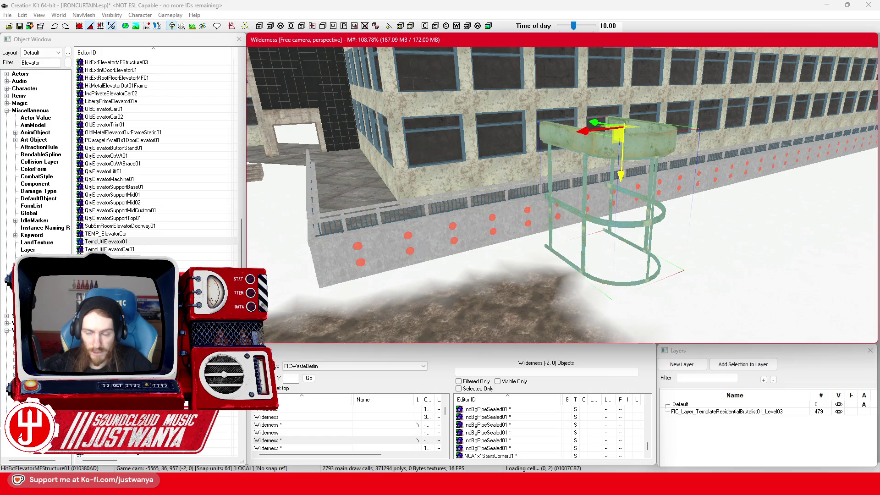
scroll(581, 203, "up", 5)
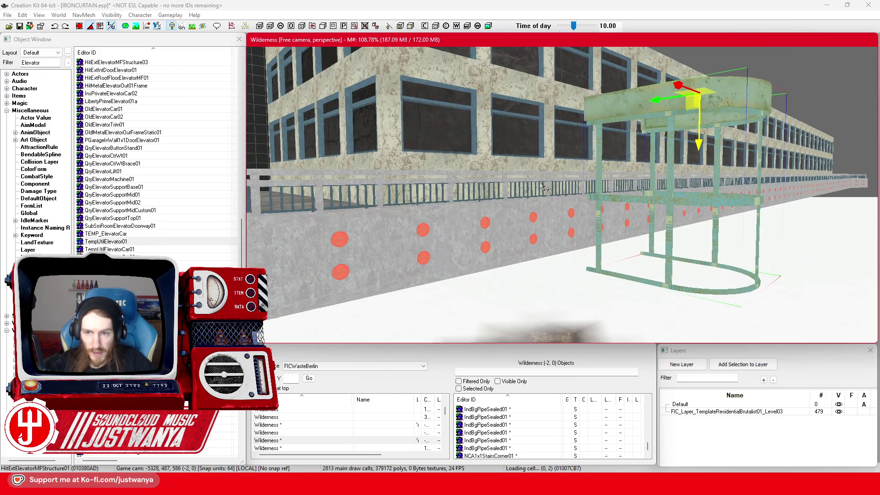
left_click(542, 184)
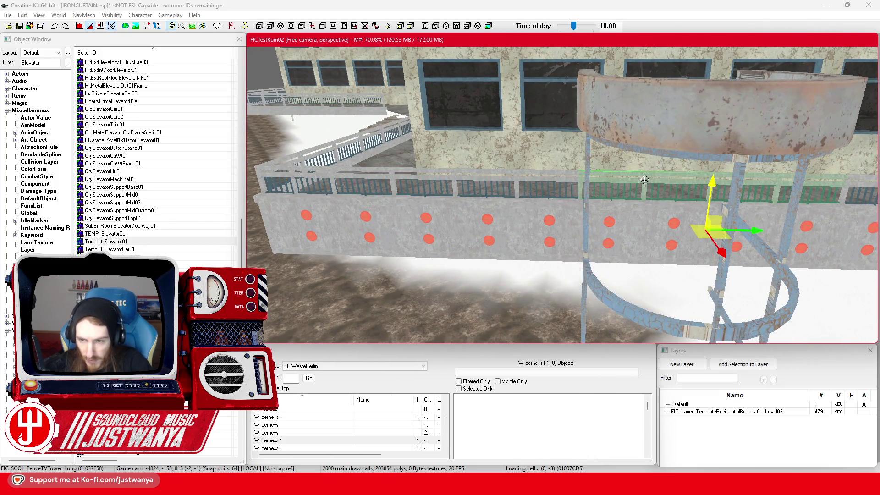
scroll(595, 192, "up", 5)
Step: Replace the single terrace fence with FenceTVTower_Short, rotating it into line and lowering it onto the wall
scroll(568, 202, "down", 3)
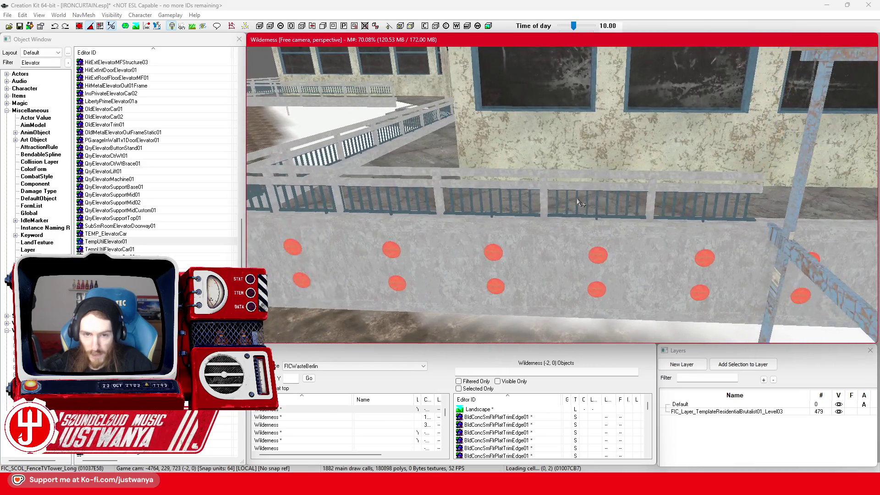
left_click(316, 177)
mouse_move(317, 176)
left_mouse_down()
mouse_move(484, 213)
mouse_move(603, 205)
left_mouse_up()
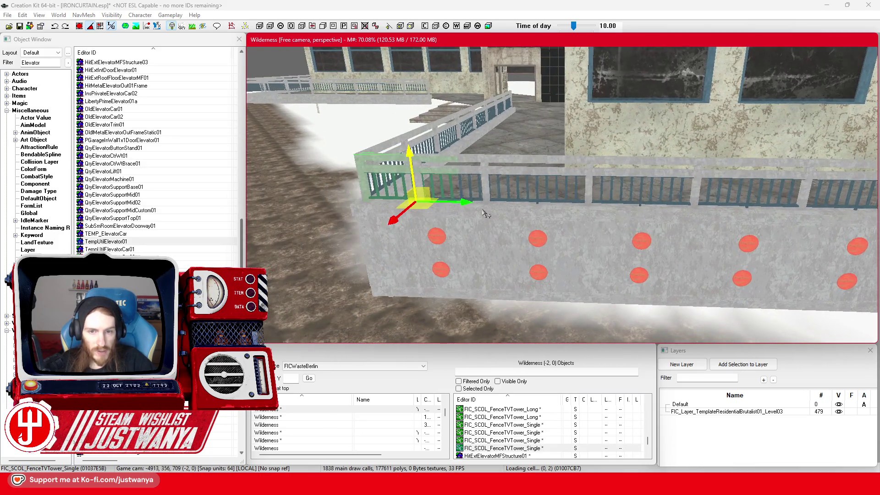
key("f")
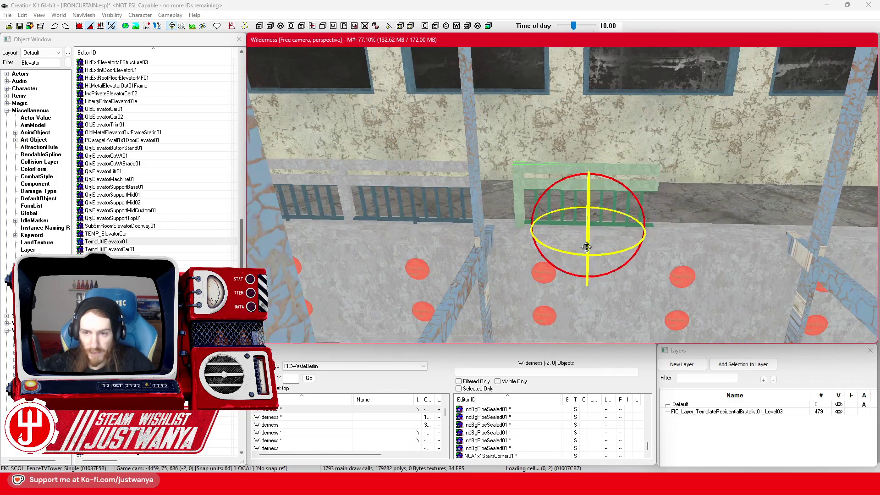
mouse_move(572, 254)
left_mouse_down()
mouse_move(488, 225)
mouse_move(398, 224)
left_mouse_up()
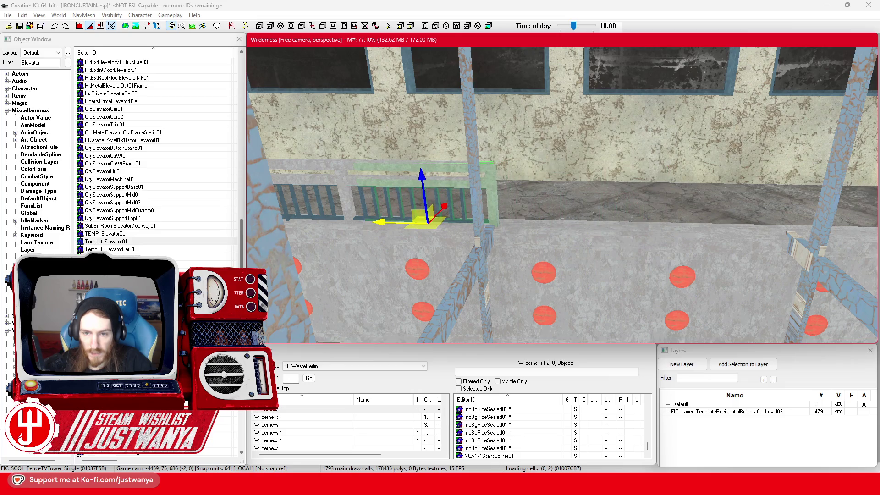
scroll(459, 246, "down", 3)
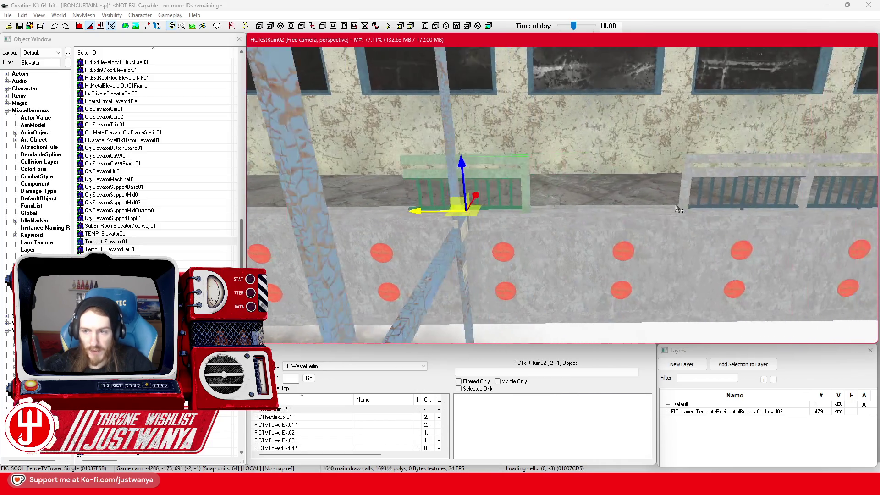
key("e")
left_click_drag(513, 241, 663, 220)
key("ctrl+z")
left_click_drag(630, 179, 630, 224)
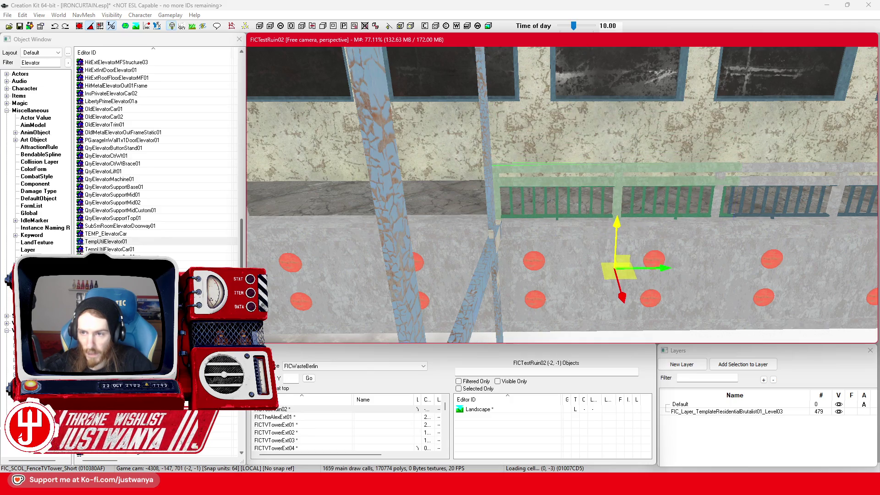
scroll(616, 224, "up", 5)
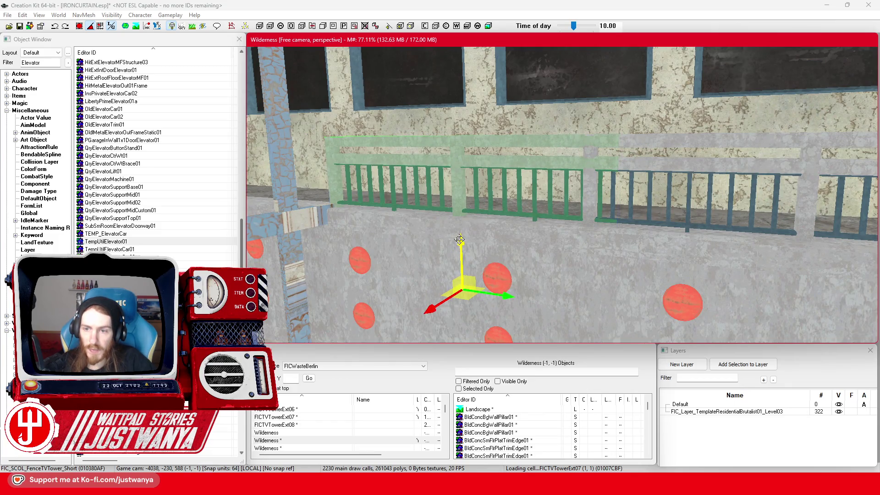
scroll(460, 239, "down", 5)
scroll(474, 240, "up", 5)
scroll(556, 223, "down", 3)
Step: Rotate the elevator frame, drop it to the ground with F, and raise it slightly
key("shift")
key("shift")
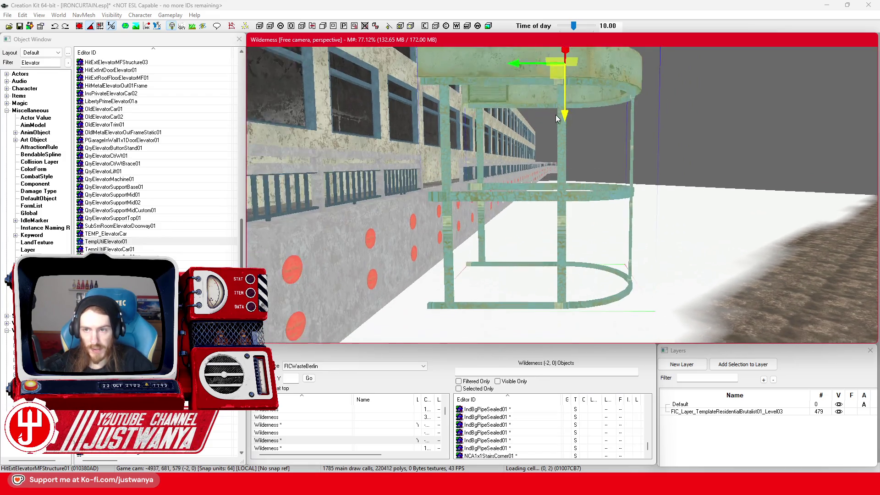
key("e")
left_click_drag(564, 127, 591, 130)
key("f")
left_click_drag(568, 243, 569, 190)
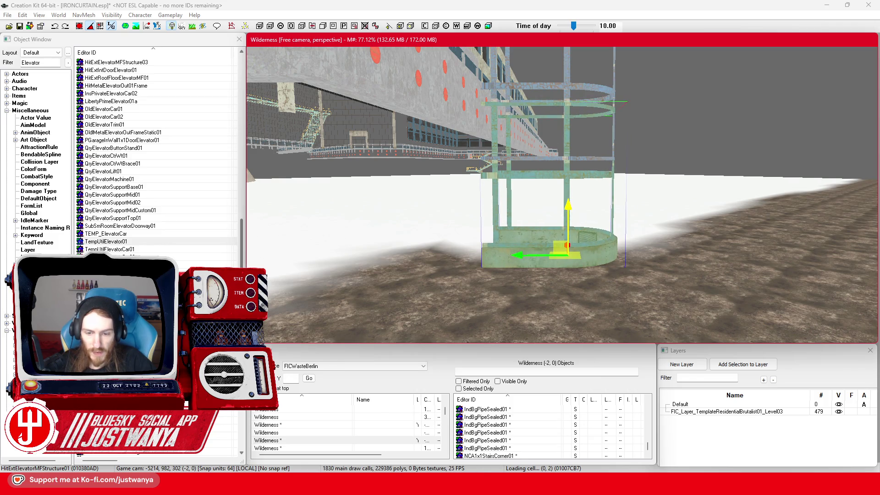
left_click(531, 450)
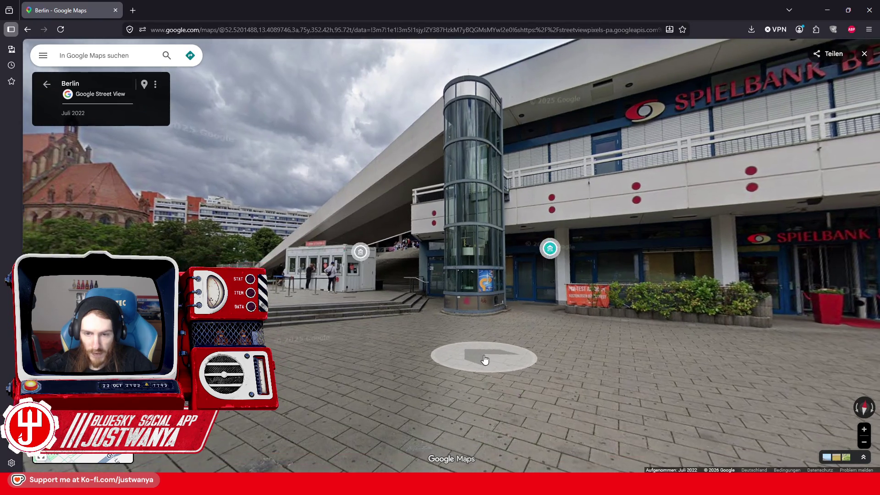
scroll(485, 359, "up", 3)
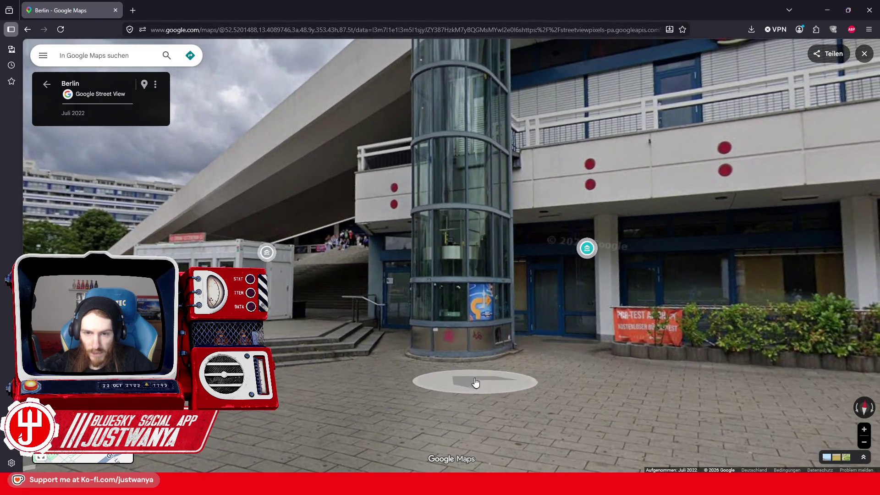
scroll(476, 383, "up", 3)
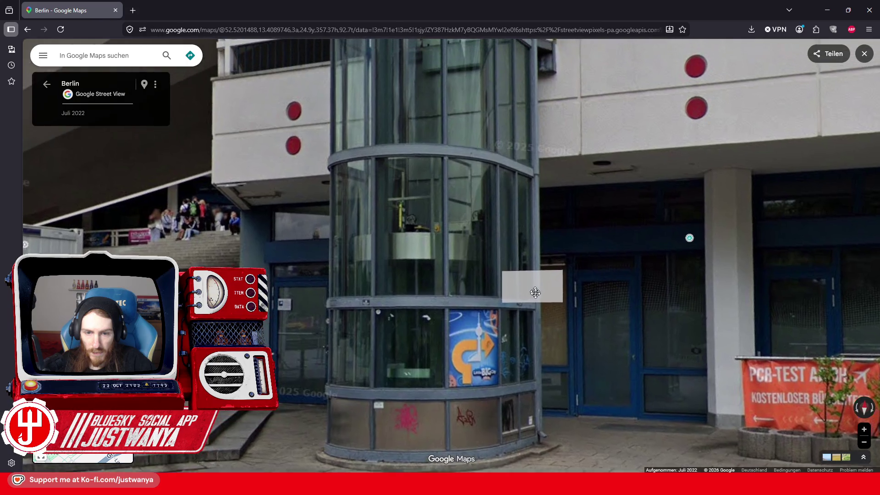
left_click_drag(535, 290, 507, 417)
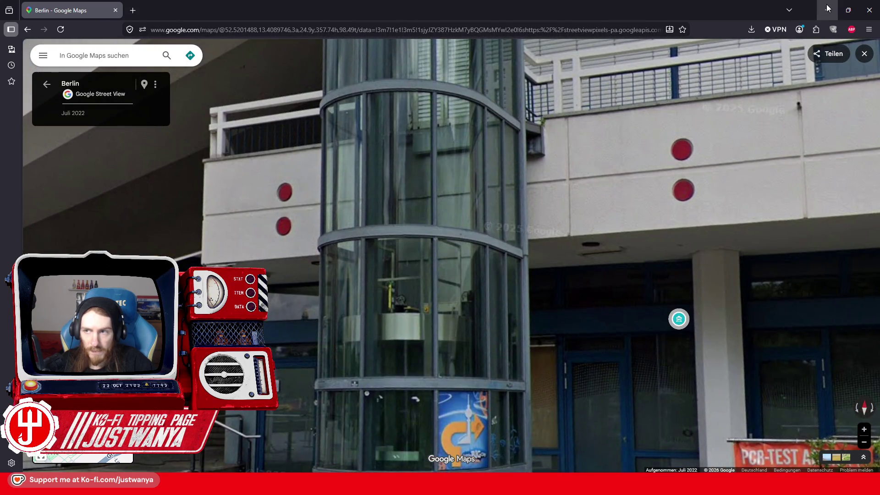
left_click(827, 8)
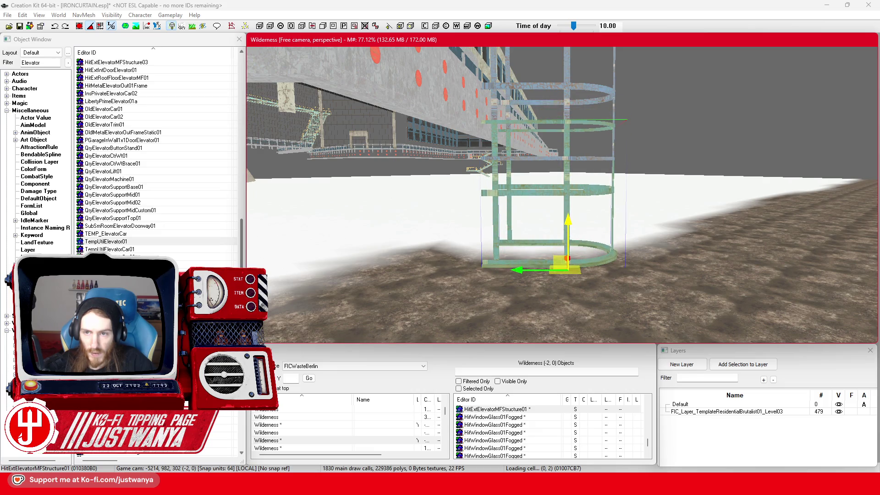
mouse_move(644, 243)
left_mouse_down()
mouse_move(504, 246)
mouse_move(504, 272)
mouse_move(610, 263)
mouse_move(565, 274)
mouse_move(490, 269)
mouse_move(616, 276)
mouse_move(696, 298)
mouse_move(693, 305)
mouse_move(558, 269)
mouse_move(601, 288)
left_mouse_up()
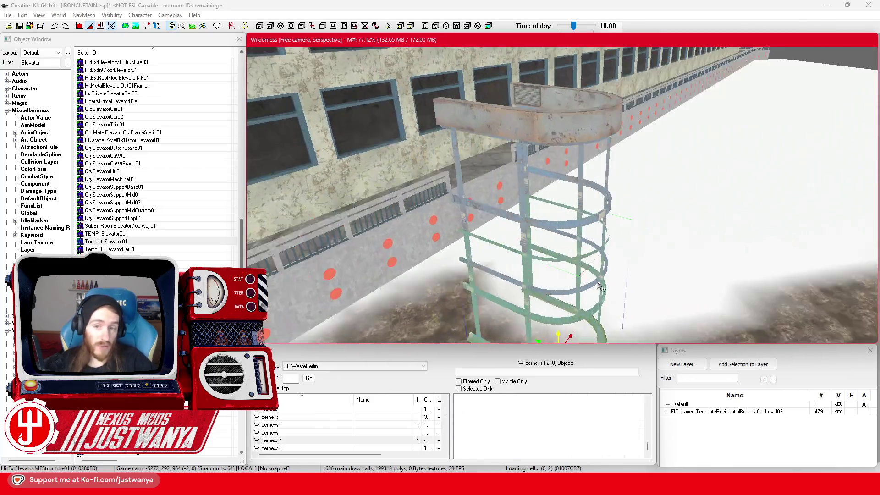
left_click_drag(527, 234, 495, 192)
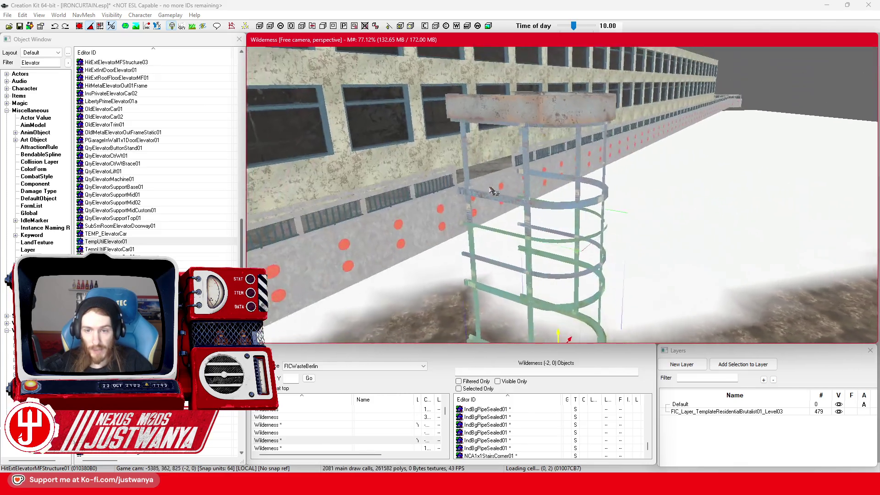
scroll(495, 192, "up", 10)
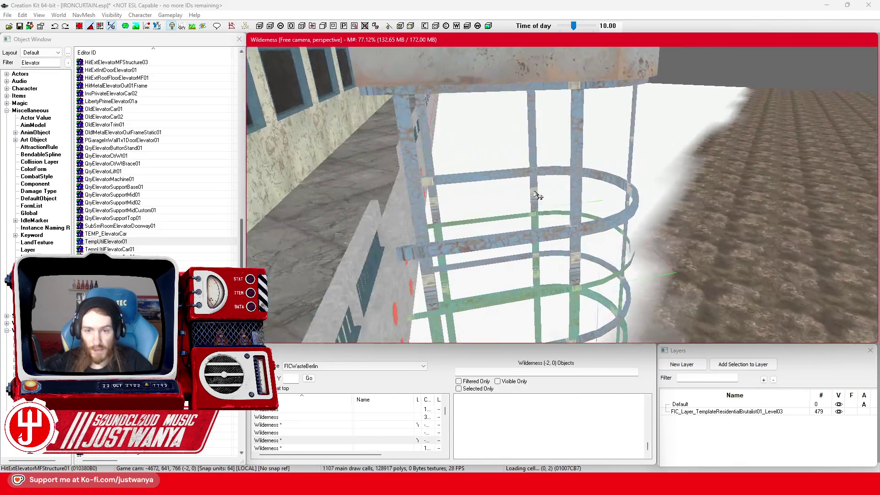
scroll(537, 196, "up", 10)
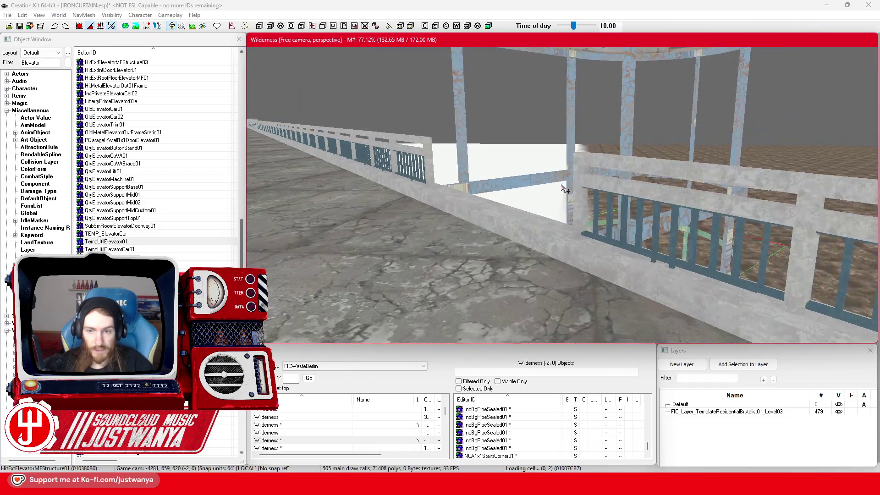
mouse_move(539, 207)
left_mouse_down()
mouse_move(499, 194)
mouse_move(505, 166)
left_mouse_up()
scroll(568, 247, "down", 10)
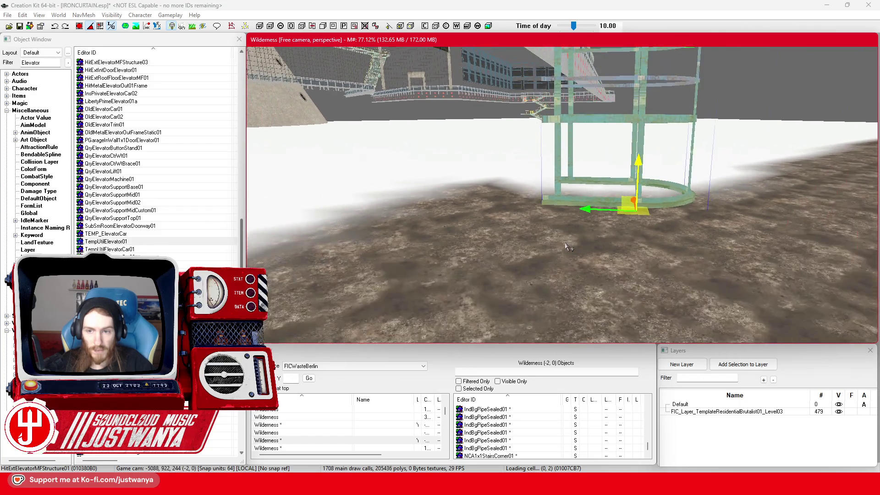
mouse_move(573, 238)
left_mouse_down()
mouse_move(534, 272)
mouse_move(538, 282)
mouse_move(586, 226)
left_mouse_up()
left_click_drag(409, 251, 523, 250)
mouse_move(481, 484)
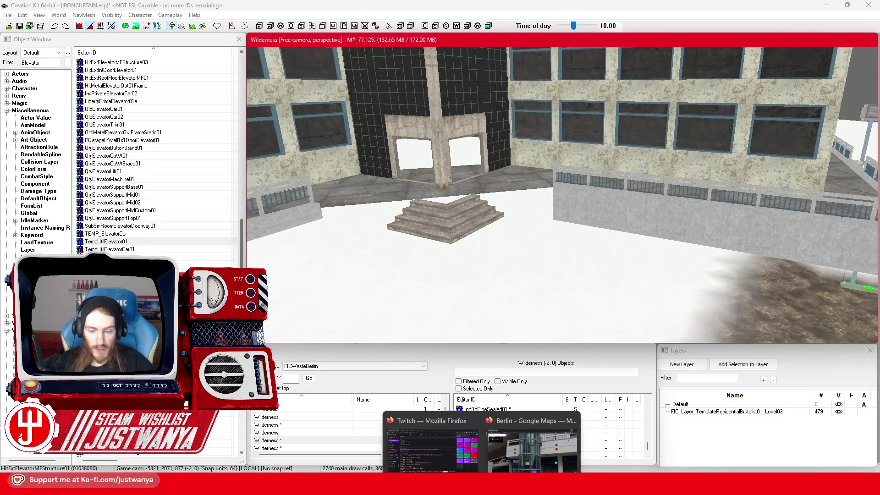
left_click(506, 440)
scroll(287, 317, "down", 3)
left_click_drag(287, 317, 363, 324)
left_click(364, 327)
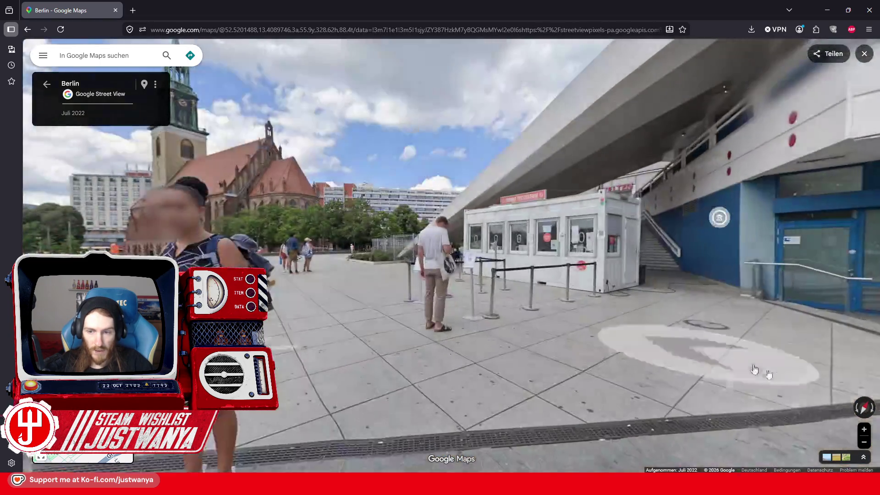
left_click(306, 303)
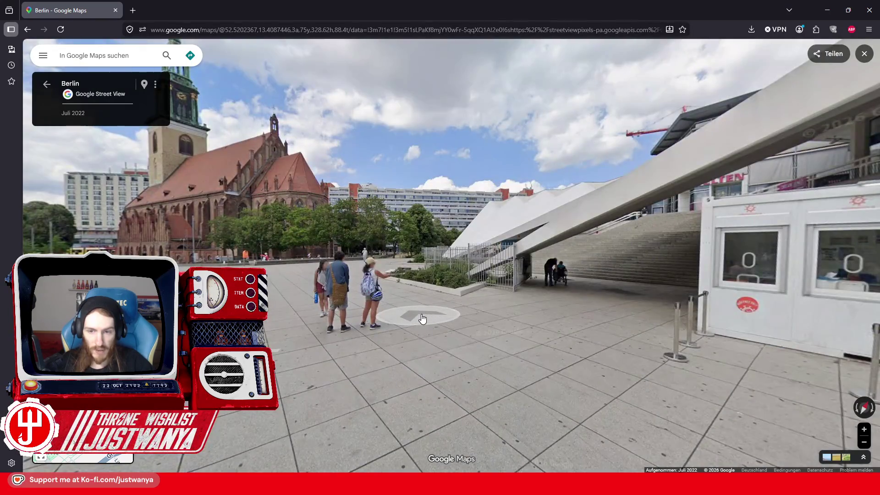
left_click(421, 318)
left_click(481, 310)
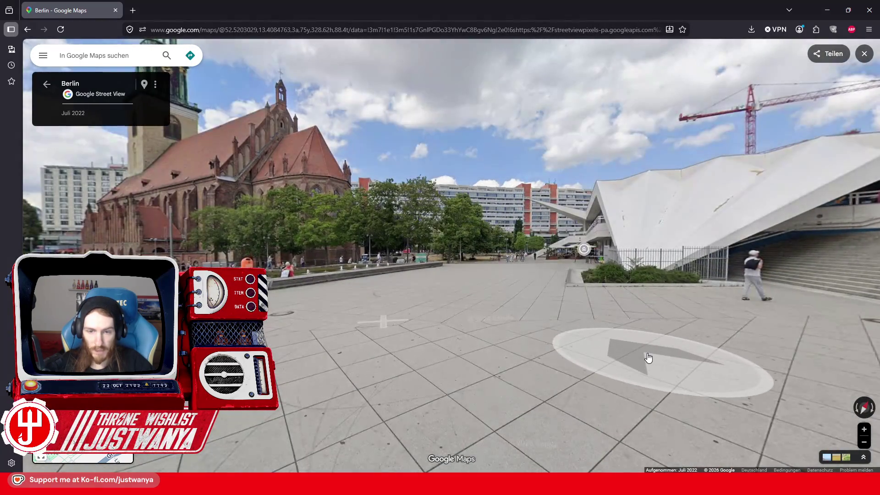
left_click(623, 365)
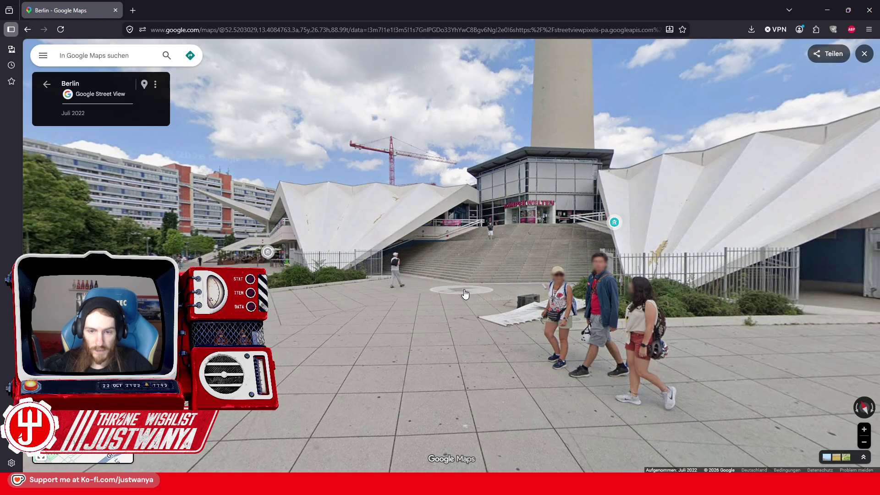
left_click(465, 294)
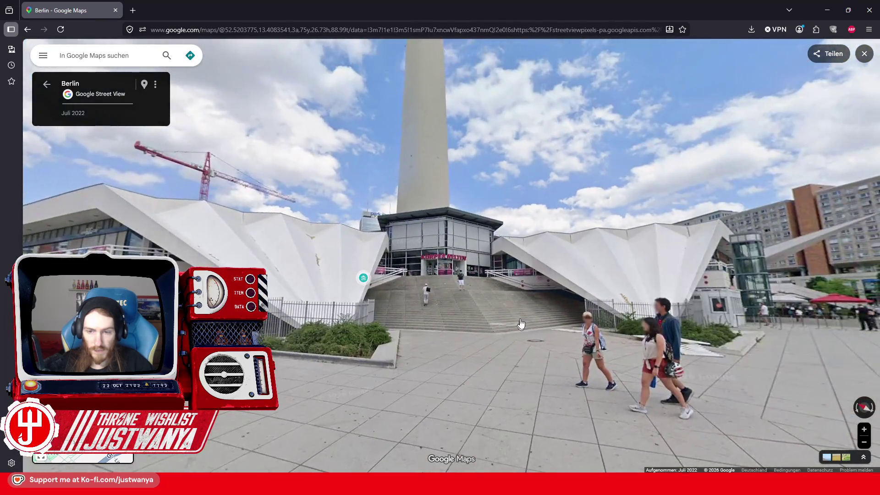
scroll(520, 323, "up", 5)
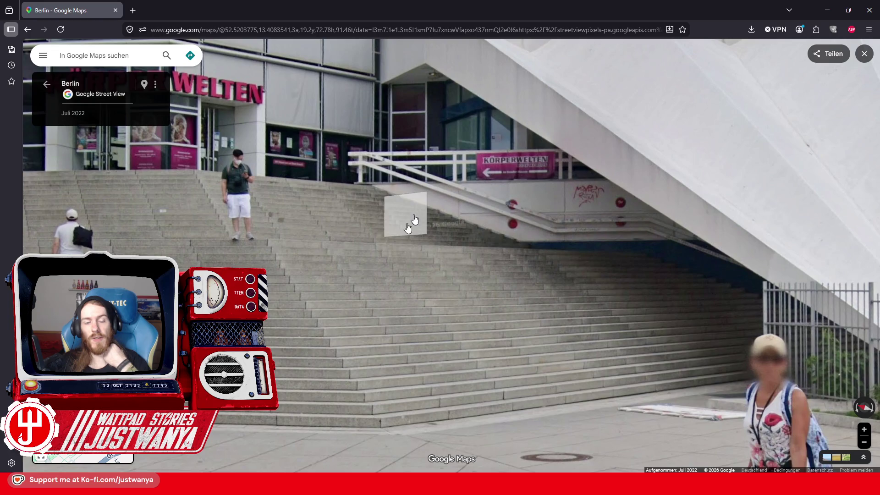
scroll(415, 218, "down", 4)
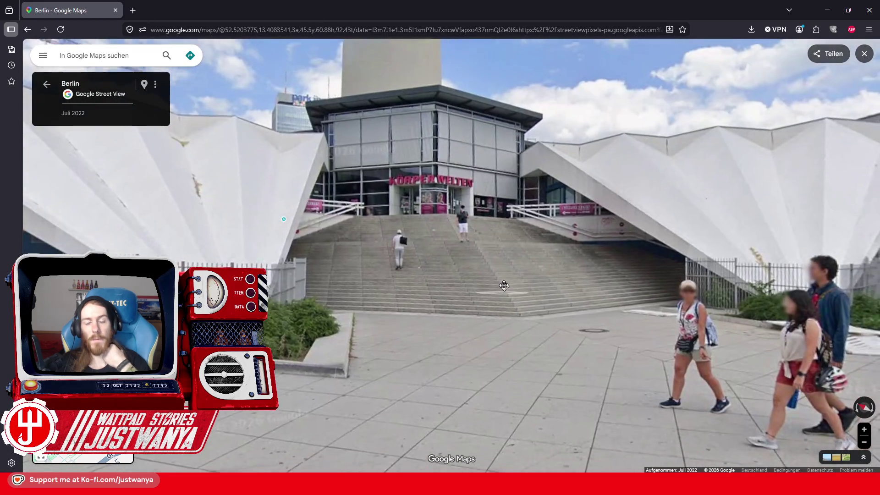
left_click(826, 5)
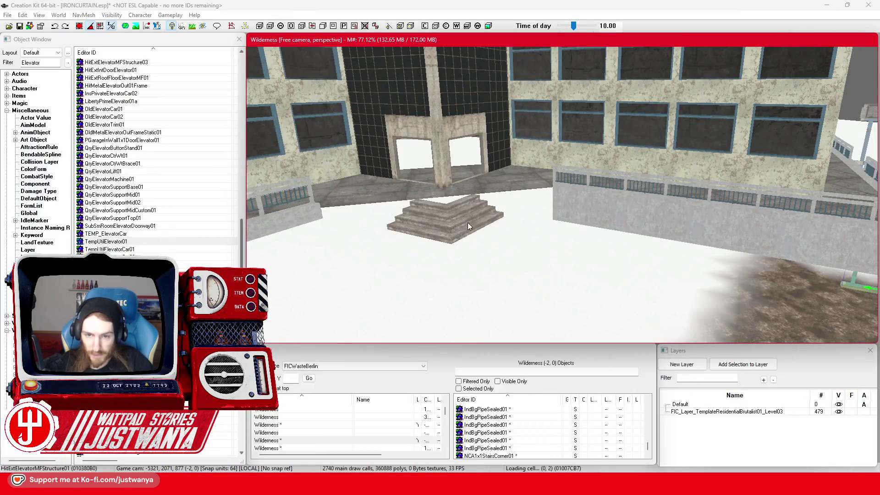
Step: Move the triangular BldgShellRoofFlatCorner01Flat corner piece out onto the open ground by the plaza
left_click(469, 225)
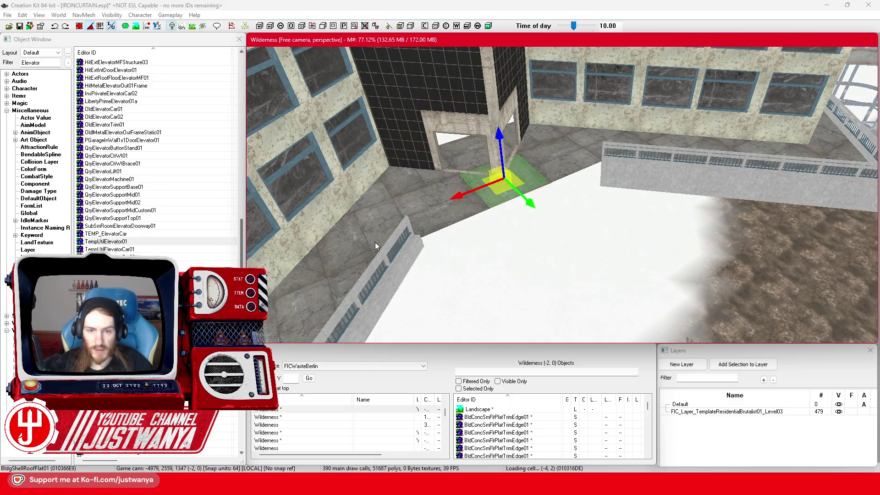
left_click(564, 275)
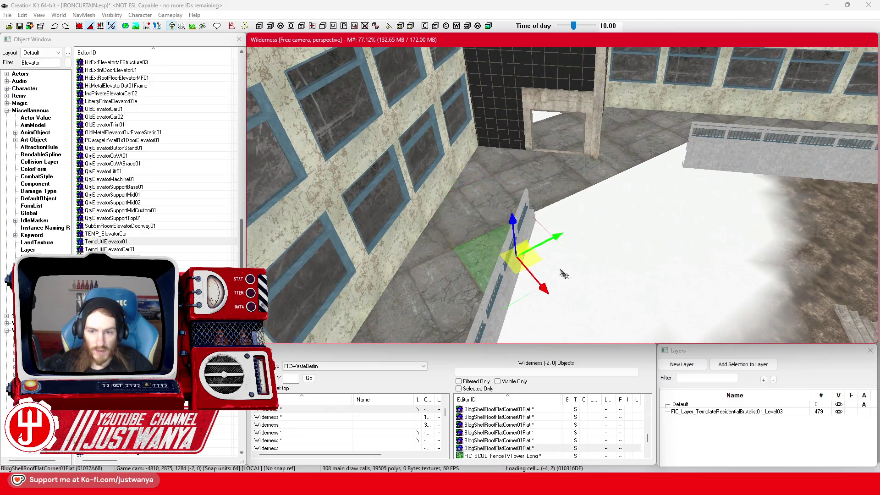
mouse_move(535, 261)
left_mouse_down()
mouse_move(598, 200)
mouse_move(702, 223)
left_mouse_up()
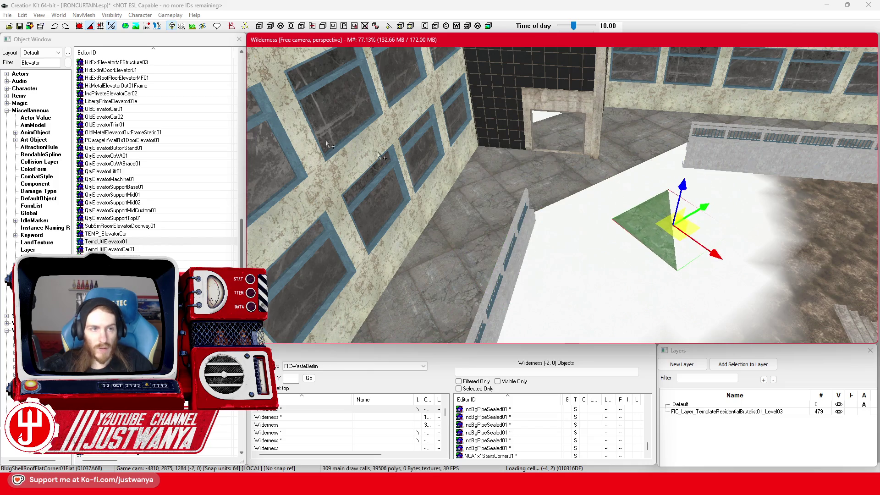
left_click(81, 27)
left_click(669, 268)
key("w")
left_click_drag(682, 285, 663, 287)
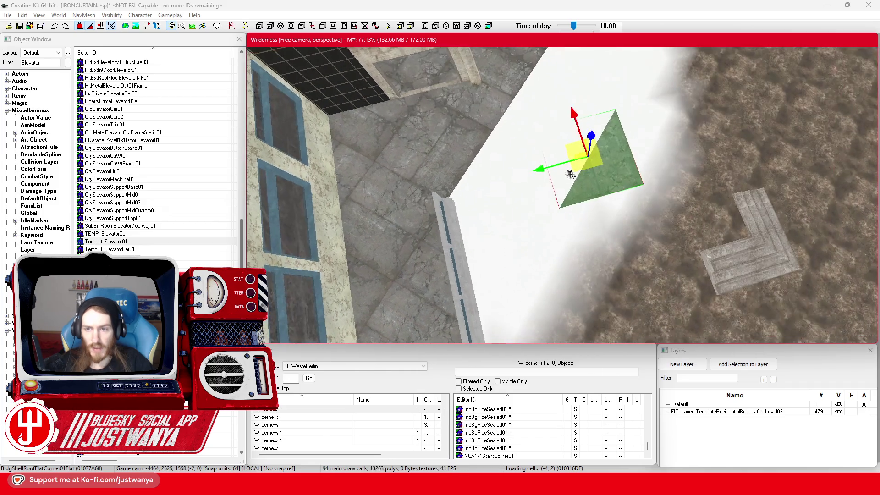
left_click_drag(604, 231, 582, 151)
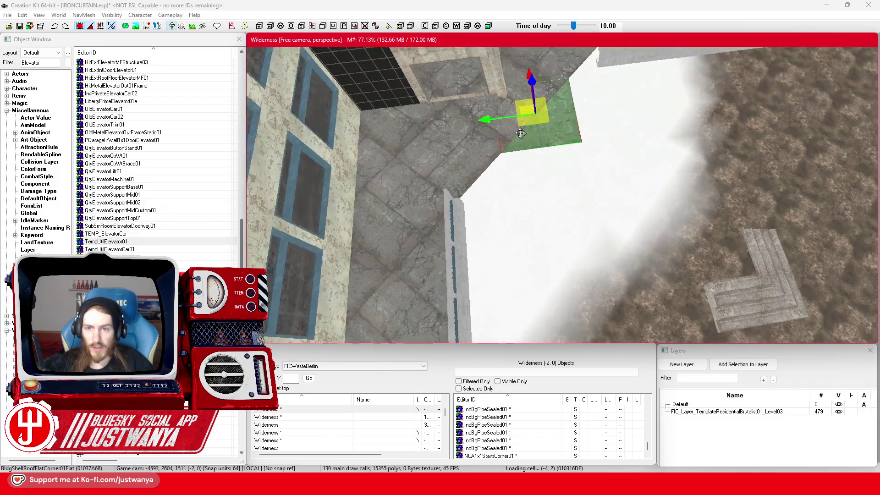
key("f")
left_click_drag(469, 138, 472, 153)
mouse_move(578, 150)
left_mouse_down()
mouse_move(611, 131)
mouse_move(622, 146)
left_mouse_up()
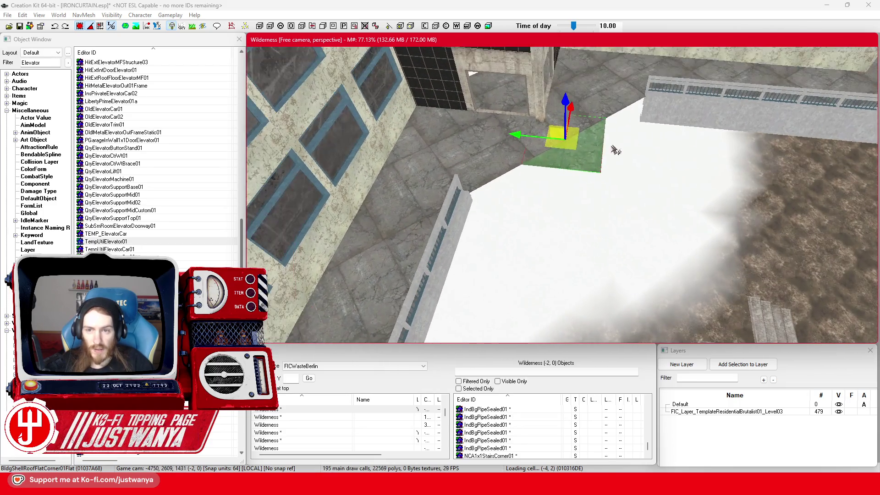
scroll(557, 155, "up", 3)
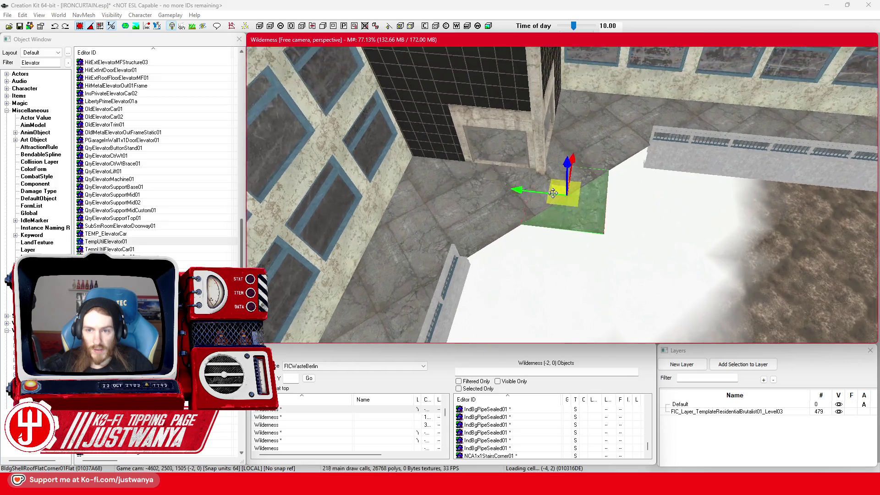
scroll(549, 182, "up", 1)
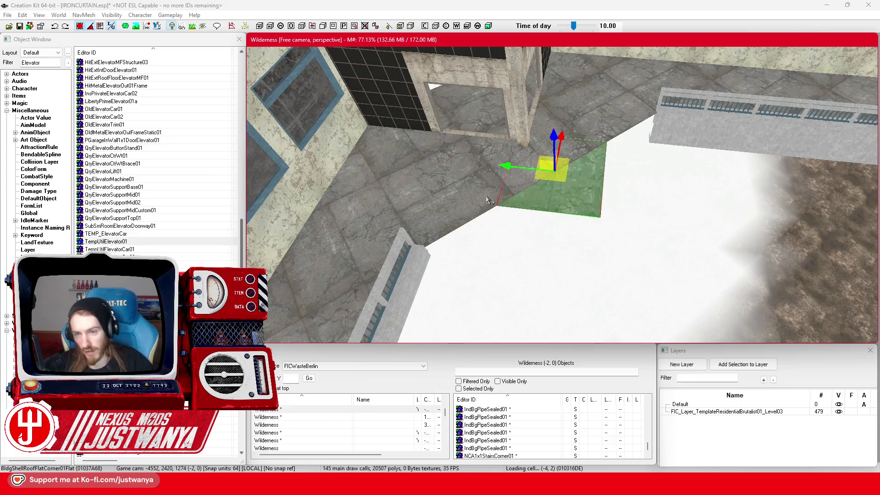
Step: Slide a BldgShellRoofFlat01 floor slab into place along the plaza edge
mouse_move(580, 204)
left_mouse_down()
mouse_move(675, 213)
mouse_move(692, 245)
mouse_move(505, 234)
left_mouse_up()
mouse_move(554, 218)
left_mouse_down()
mouse_move(504, 209)
mouse_move(591, 250)
left_mouse_up()
left_click_drag(580, 238, 481, 241)
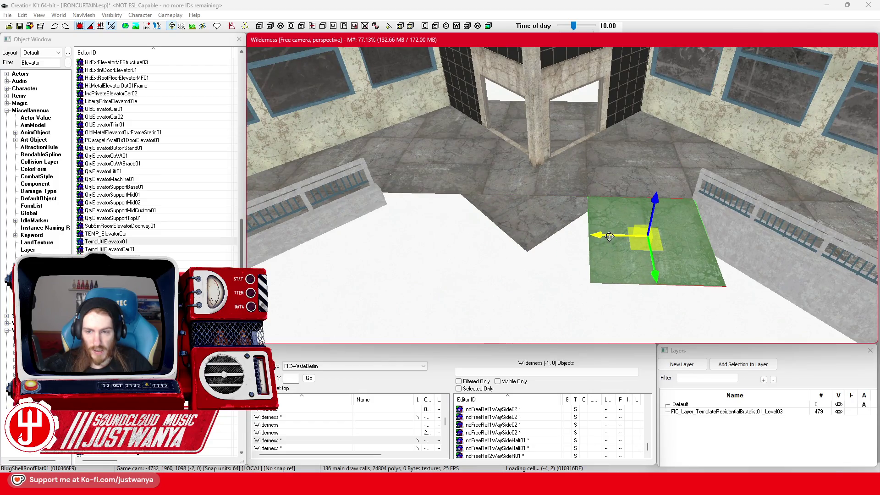
mouse_move(609, 237)
left_mouse_down()
mouse_move(360, 231)
mouse_move(511, 230)
left_mouse_up()
mouse_move(485, 200)
left_mouse_down()
mouse_move(555, 207)
mouse_move(567, 187)
mouse_move(579, 192)
mouse_move(573, 182)
mouse_move(535, 203)
mouse_move(560, 238)
mouse_move(515, 230)
mouse_move(542, 185)
mouse_move(504, 182)
mouse_move(596, 220)
mouse_move(674, 209)
mouse_move(613, 184)
left_mouse_up()
Step: Shift the triangular corner piece left and delete the two floor slabs beside it
left_click(596, 192)
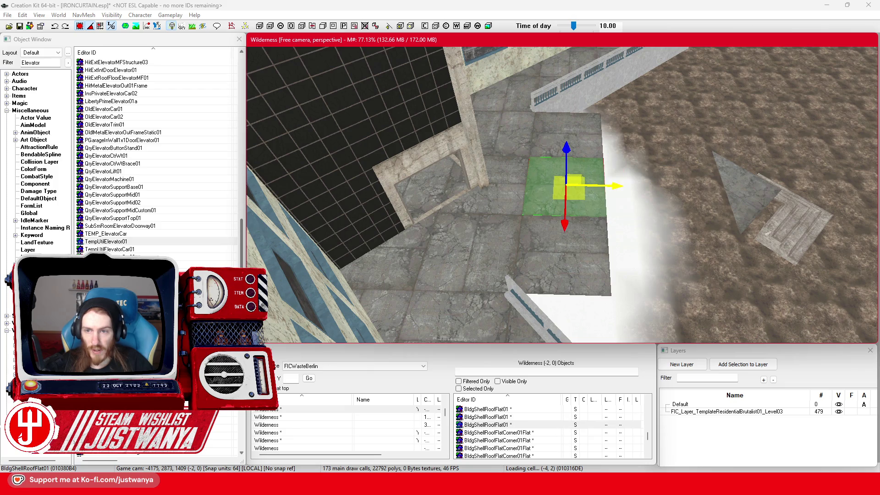
left_click(742, 199)
left_click_drag(742, 199, 599, 196)
scroll(533, 215, "down", 3)
key("shift")
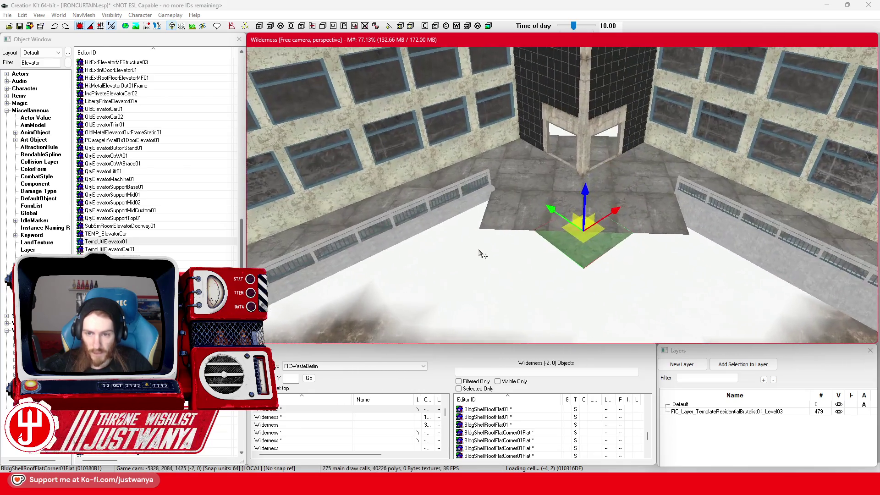
left_click(501, 228)
left_click(668, 215, "ctrl")
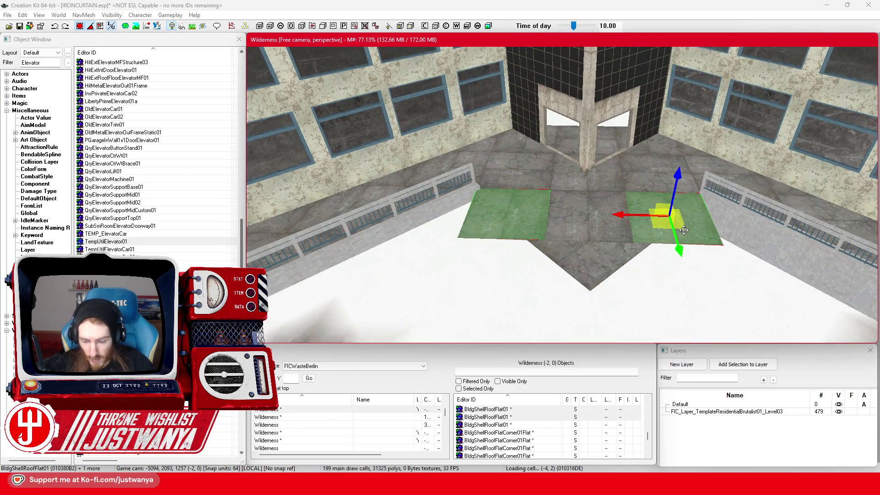
key("Delete")
Step: Duplicate the corner piece and position the copy over the grey triangle's spot
left_click(598, 267)
key("ctrl+d")
mouse_move(597, 268)
left_mouse_down()
mouse_move(530, 226)
mouse_move(552, 243)
left_mouse_up()
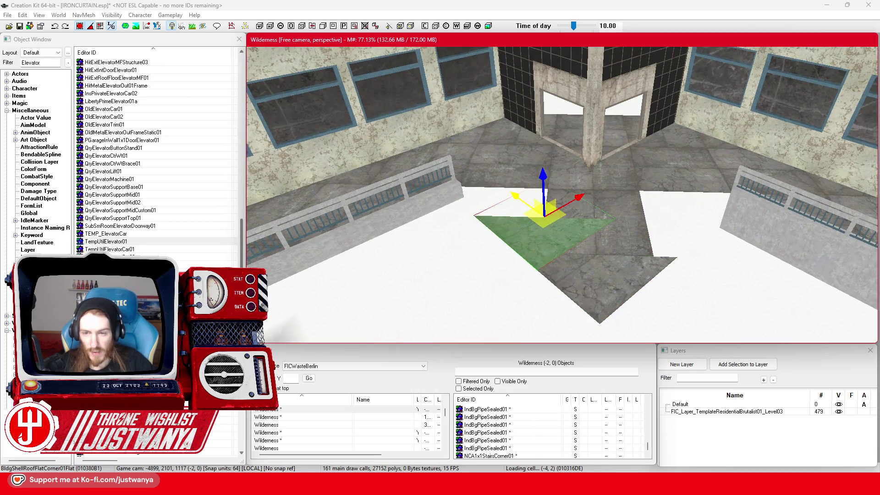
key("shift")
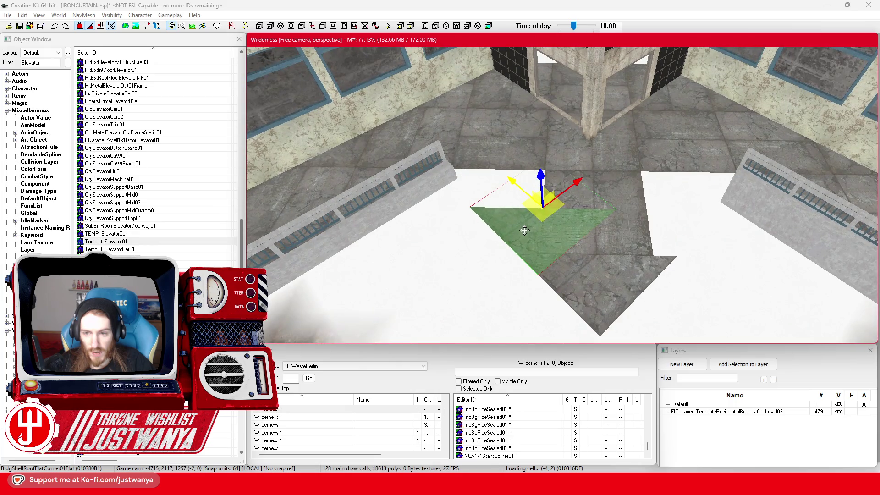
key("shift")
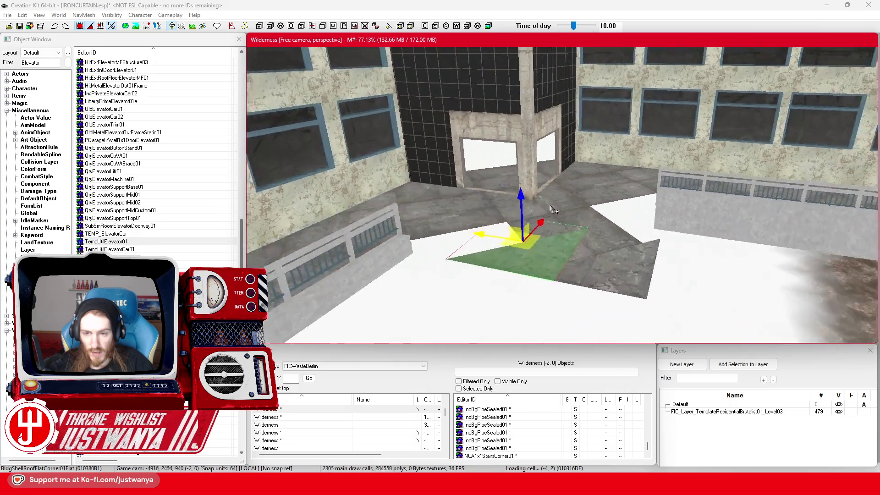
key("shift")
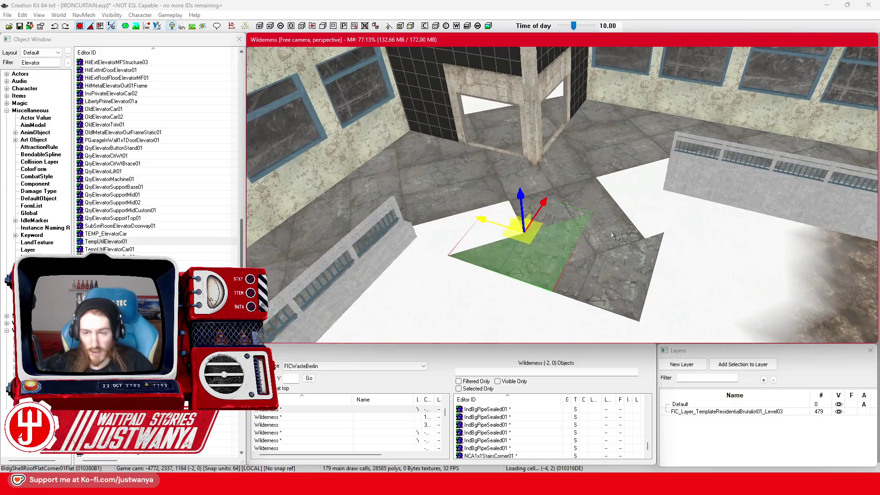
key("shift")
mouse_move(543, 241)
left_mouse_down()
mouse_move(581, 215)
mouse_move(573, 256)
mouse_move(590, 267)
left_mouse_up()
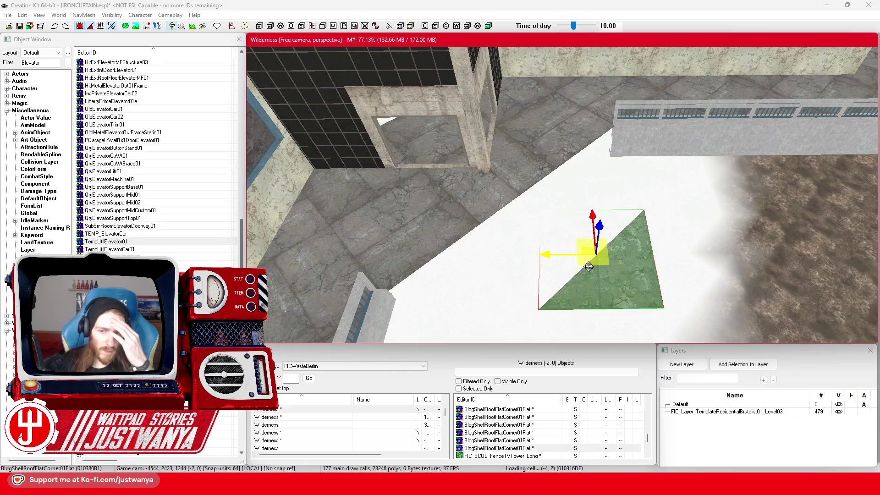
key("shift")
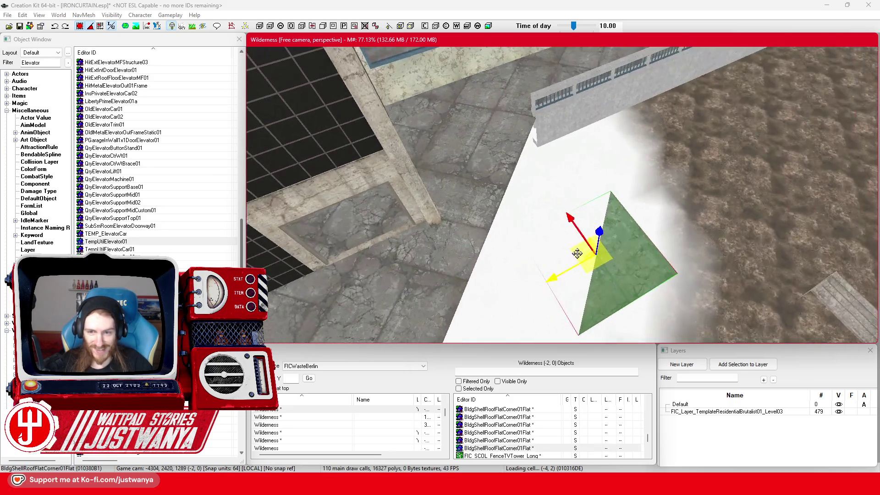
key("shift")
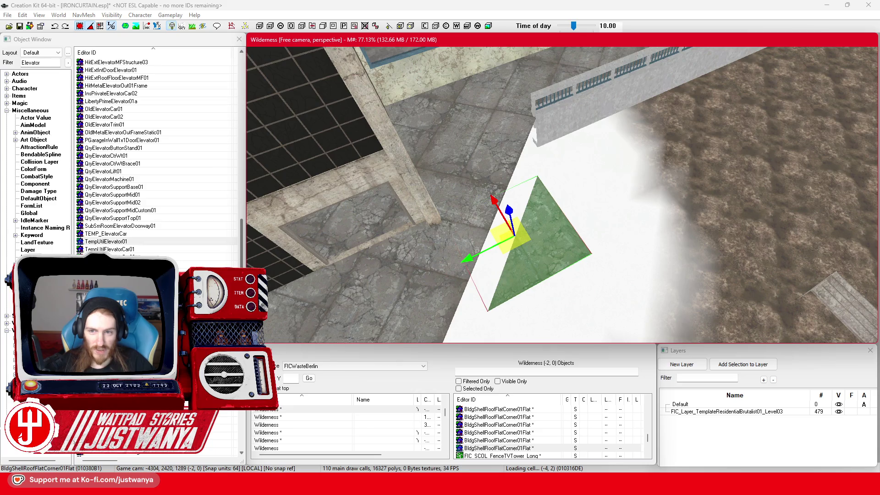
key("shift")
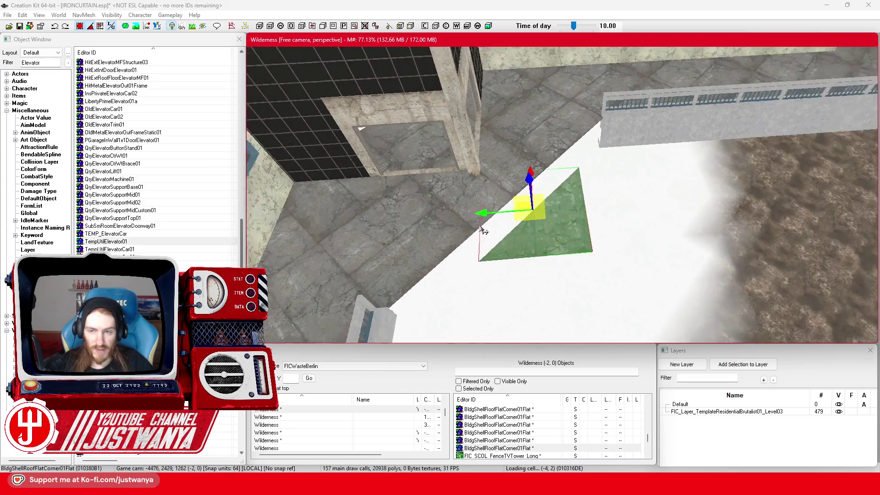
key("shift")
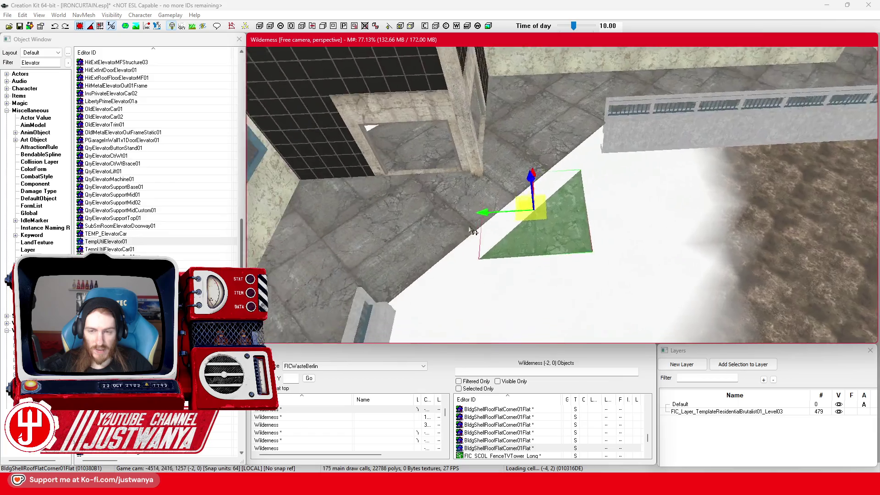
left_click_drag(520, 183, 565, 225)
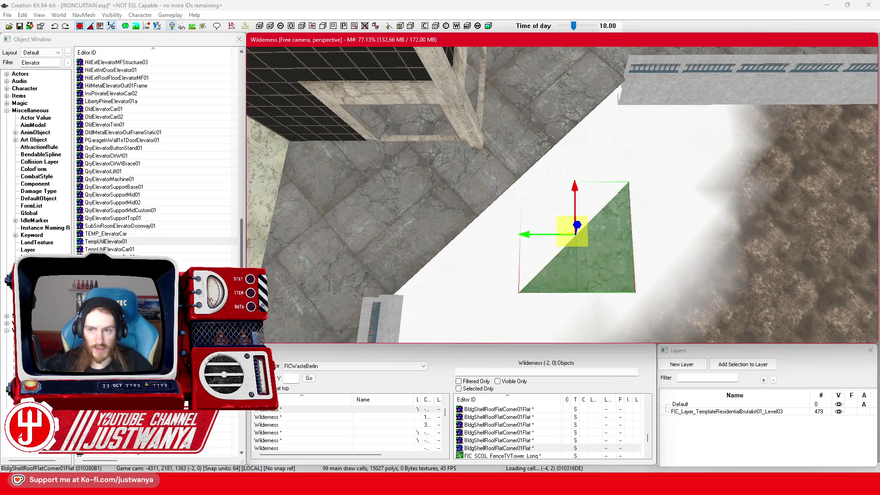
Step: Try sliding a square floor piece right and down, then undo it
left_click(417, 243)
key("e")
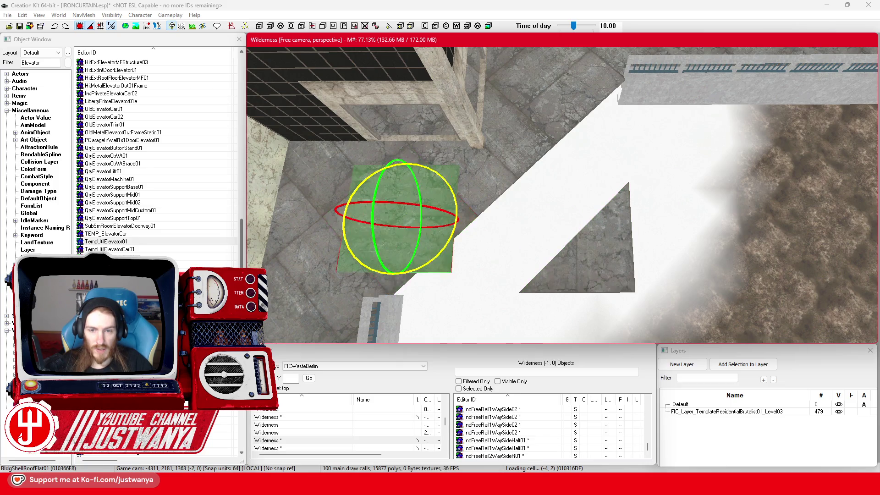
key("w")
left_click_drag(361, 219, 400, 219)
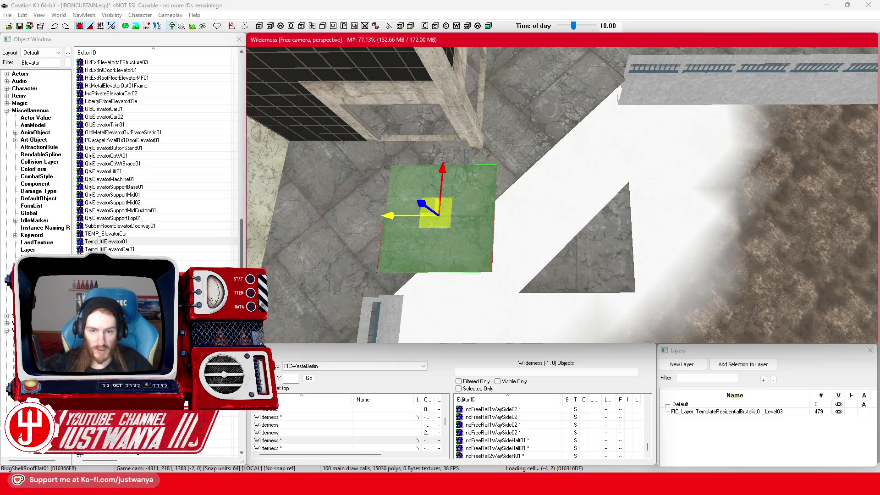
mouse_move(441, 188)
left_mouse_down()
mouse_move(441, 224)
mouse_move(438, 211)
left_mouse_up()
key("ctrl+z")
key("ctrl+z")
key("ctrl+z")
Step: Move the triangular floor piece along the floor and rotate it to fit the gap
left_click(565, 251)
mouse_move(564, 251)
left_mouse_down()
mouse_move(444, 251)
mouse_move(457, 237)
mouse_move(412, 234)
mouse_move(497, 188)
mouse_move(566, 96)
mouse_move(566, 209)
left_mouse_up()
key("2")
left_click_drag(633, 233, 595, 284)
key("1")
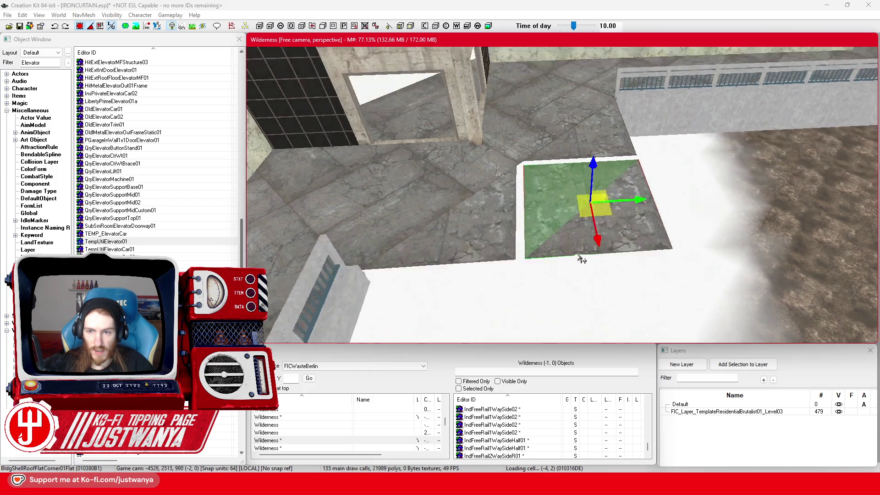
scroll(556, 268, "down", 4)
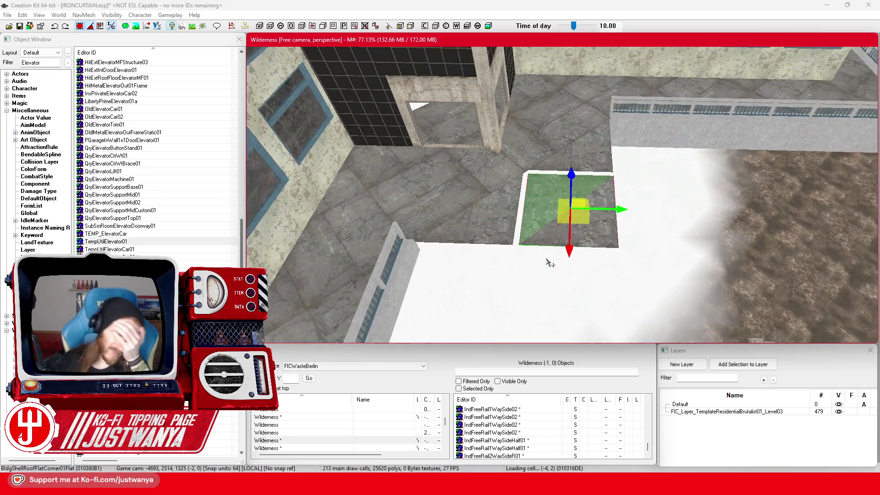
Step: Delete both triangular roof pieces at the plaza corner
key("shift")
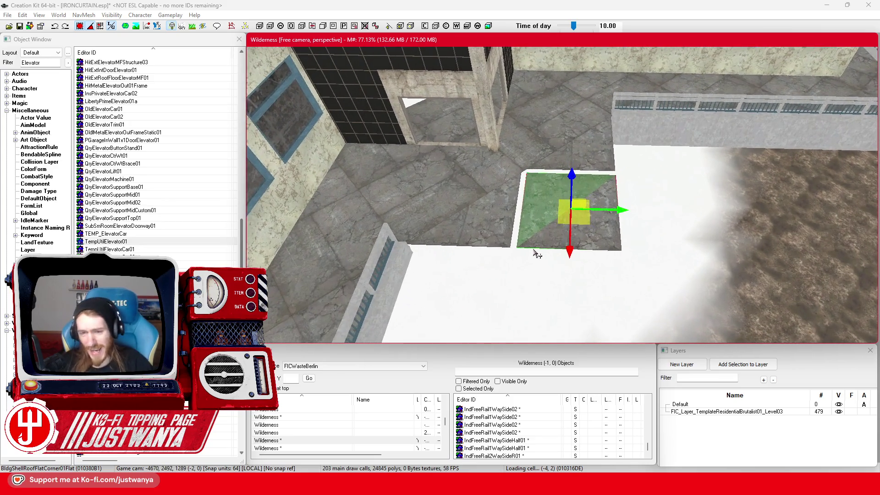
key("shift")
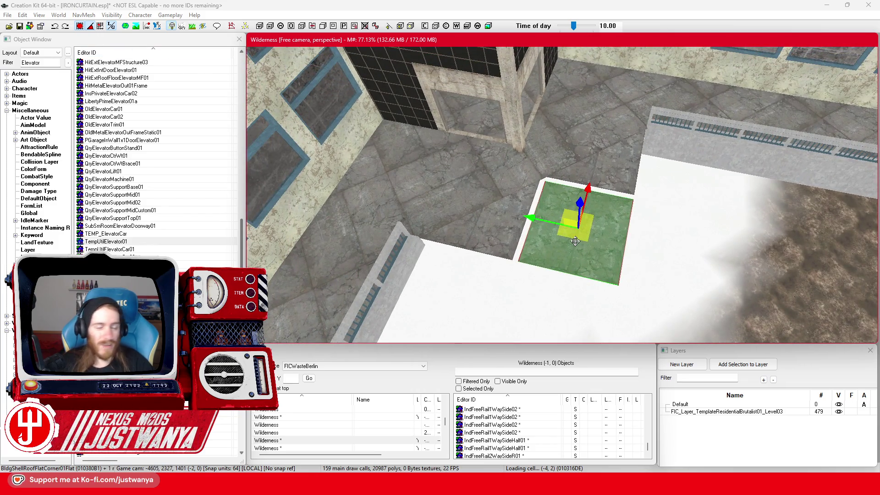
key("shift")
left_click(489, 243)
left_click(614, 177, "ctrl")
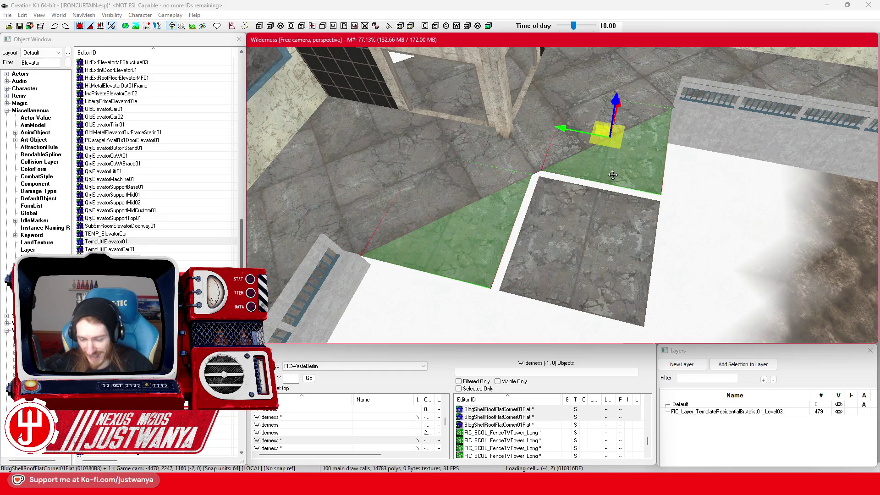
key("Delete")
Step: Move the square floor piece toward the corner gap, undoing a move that overlapped another tile
left_click(418, 199)
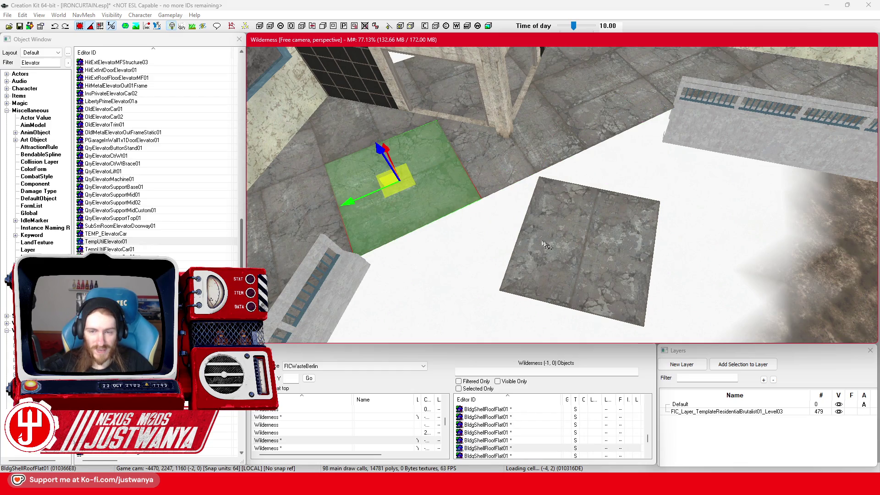
key("shift")
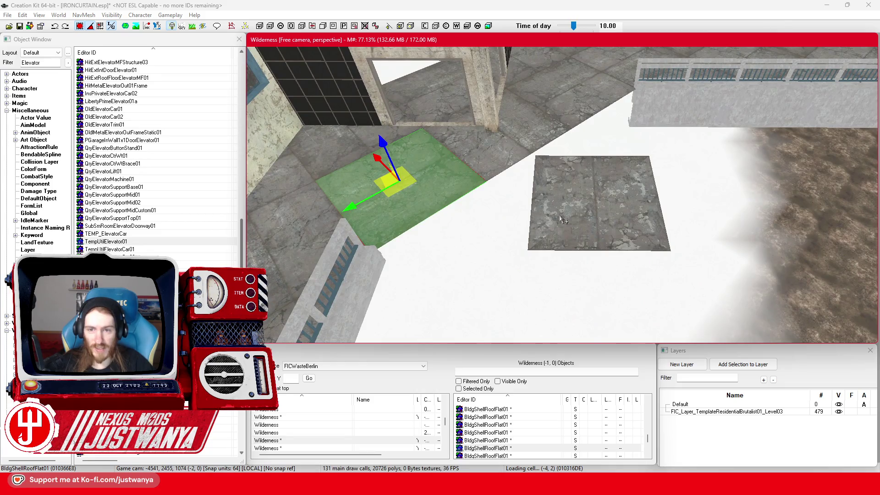
left_click_drag(361, 177, 448, 284)
key("e")
key("w")
key("shift")
left_click_drag(462, 204, 471, 163)
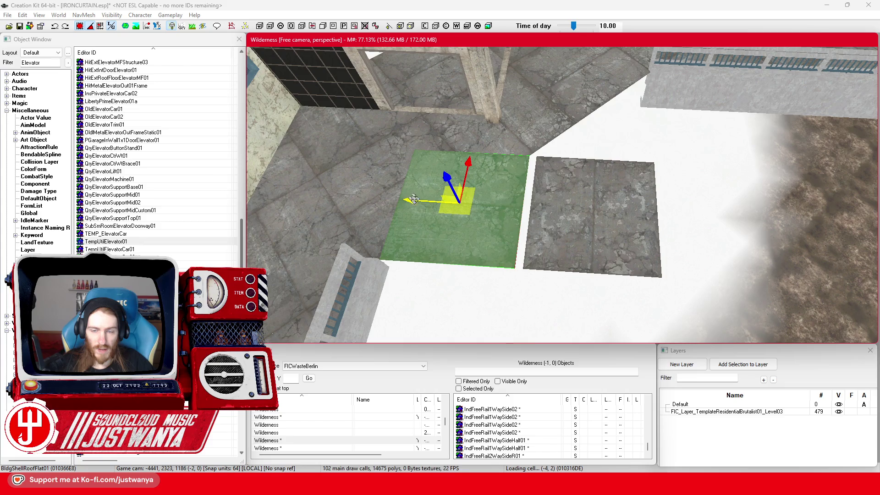
key("shift")
key("shift")
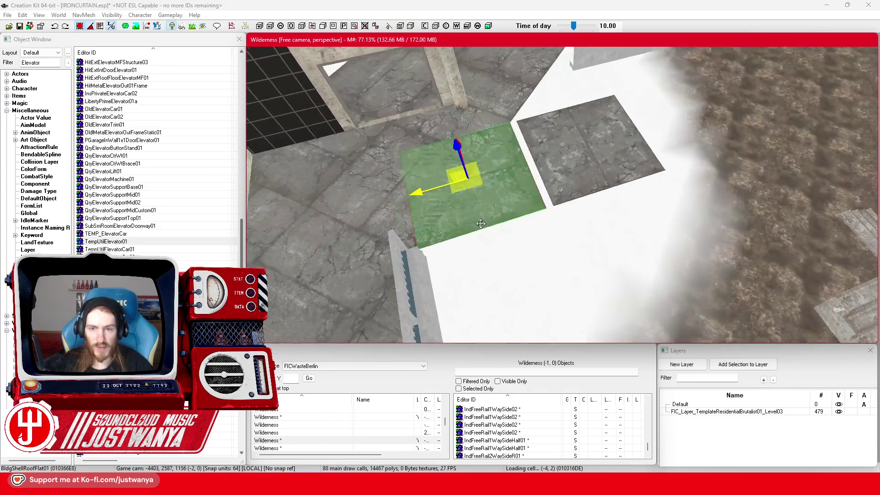
left_click_drag(481, 224, 588, 173)
key("ctrl+z")
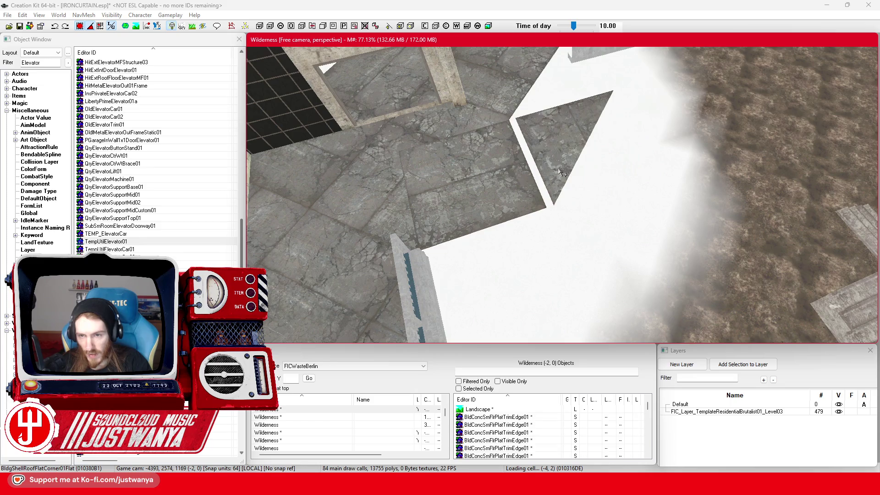
Step: Place the square floor piece on the white plaza area, nudging it toward the building
left_click(463, 197)
key("shift")
key("shift")
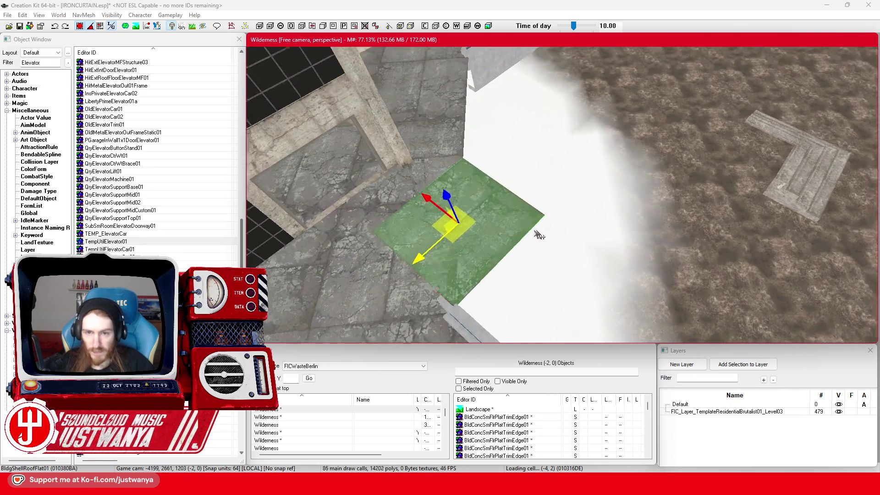
left_click_drag(470, 273, 557, 194)
key("shift")
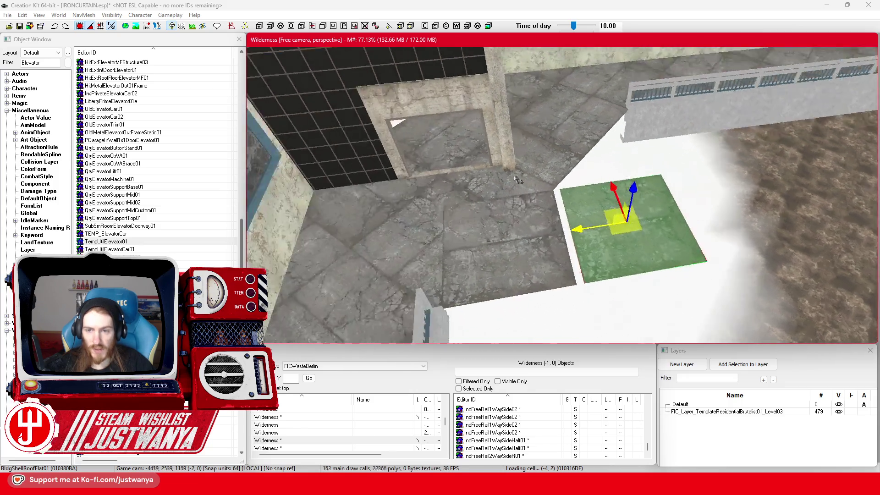
key("shift")
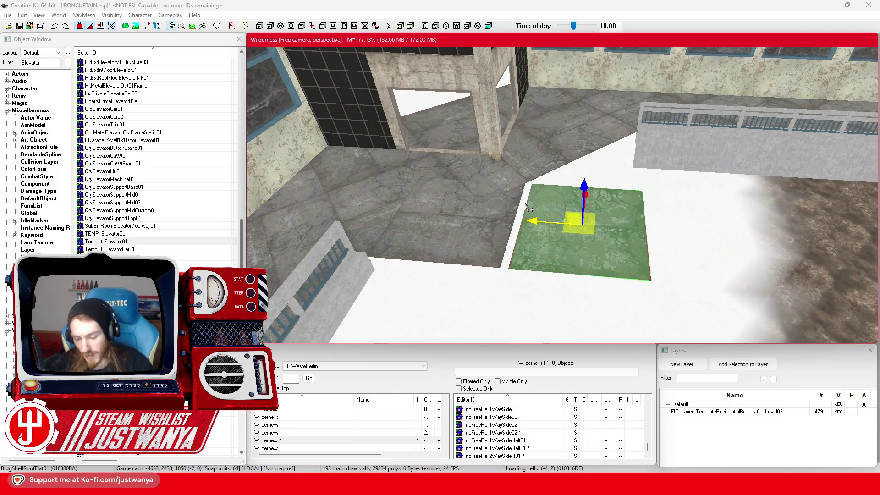
left_click_drag(529, 209, 406, 201)
Step: Undo the last four floor piece moves
left_click(60, 27)
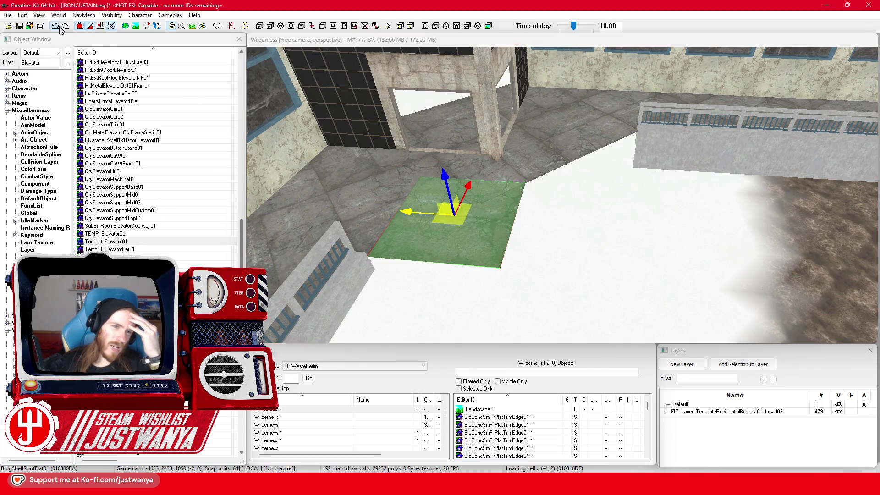
left_click(60, 28)
left_click(60, 27)
left_click(60, 27)
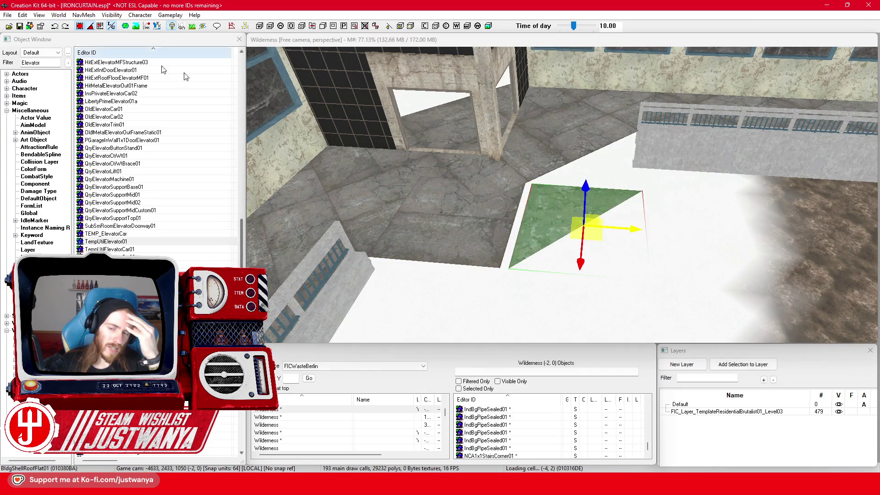
key("shift")
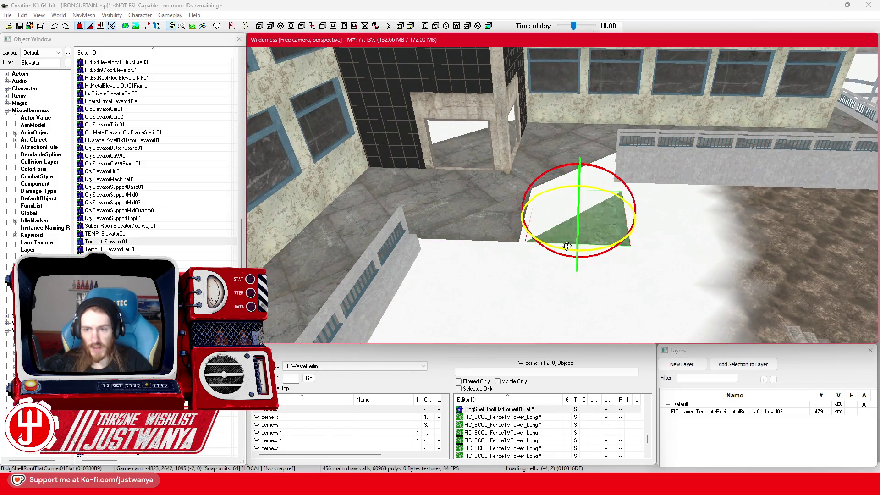
key("shift")
key("shift")
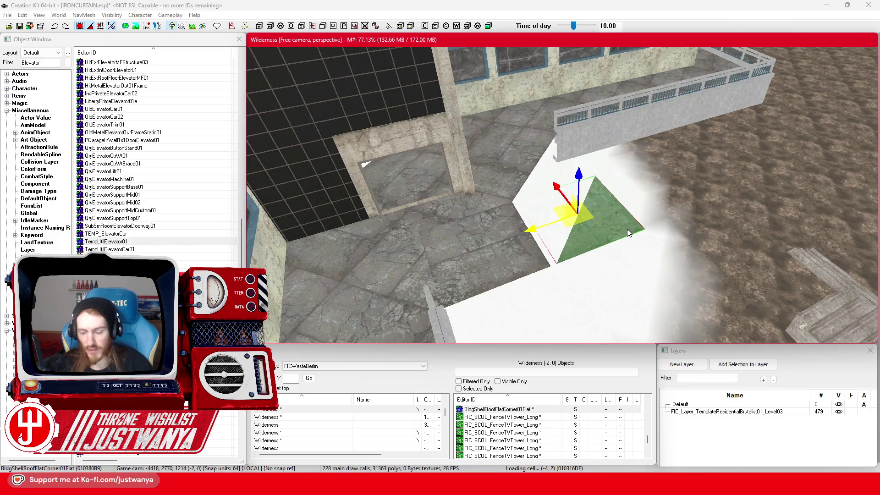
key("shift")
key("shift")
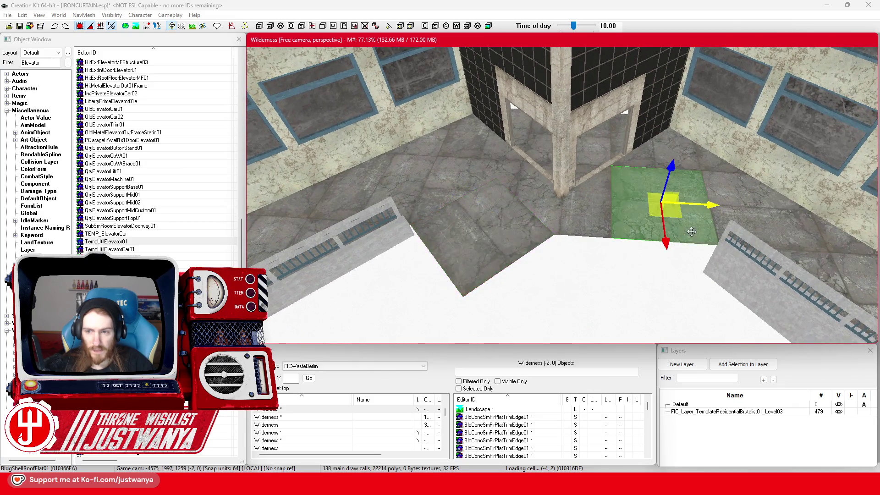
Step: Move and rotate the square floor tile onto the plaza, then bring up the Street View reference
left_click_drag(691, 231, 700, 302)
scroll(658, 208, "up", 2)
key("e")
mouse_move(659, 208)
left_mouse_down()
mouse_move(663, 225)
mouse_move(711, 222)
mouse_move(667, 196)
left_mouse_up()
key("w")
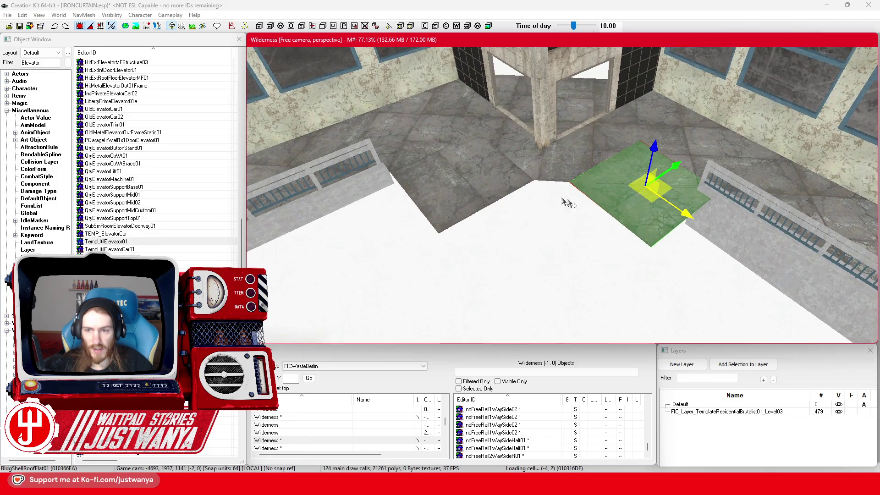
mouse_move(665, 186)
left_mouse_down()
mouse_move(578, 225)
mouse_move(576, 248)
mouse_move(545, 246)
left_mouse_up()
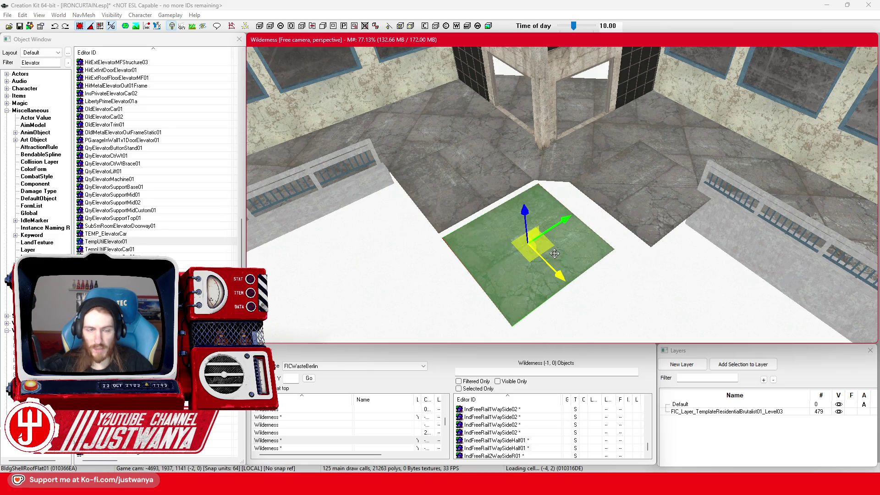
left_click_drag(531, 248, 544, 259)
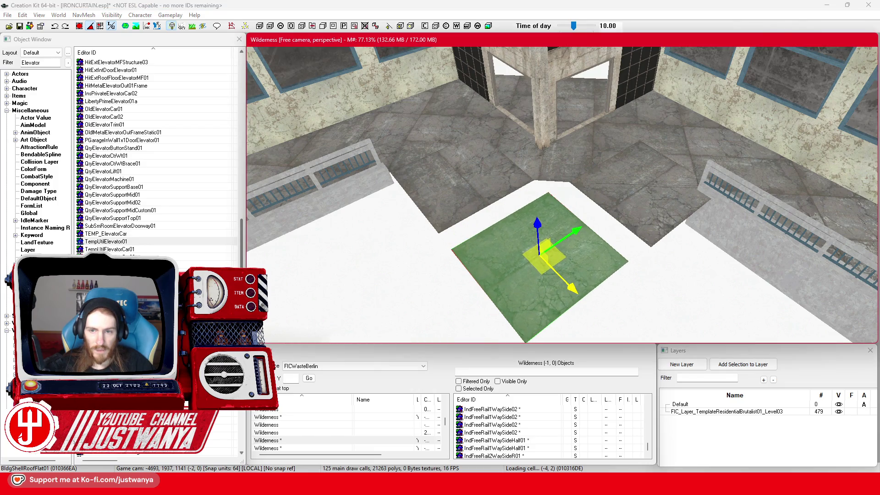
mouse_move(570, 287)
left_mouse_down()
mouse_move(584, 261)
mouse_move(631, 269)
mouse_move(599, 284)
mouse_move(579, 279)
mouse_move(578, 261)
left_mouse_up()
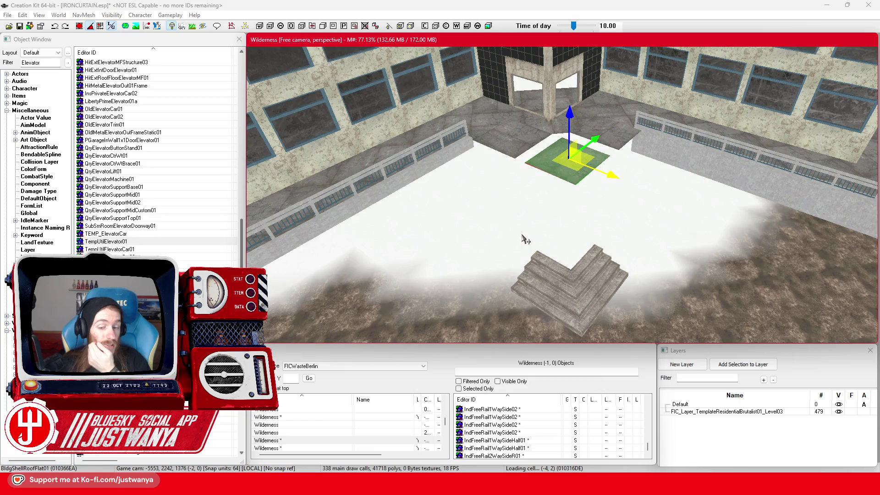
mouse_move(495, 485)
left_click(505, 455)
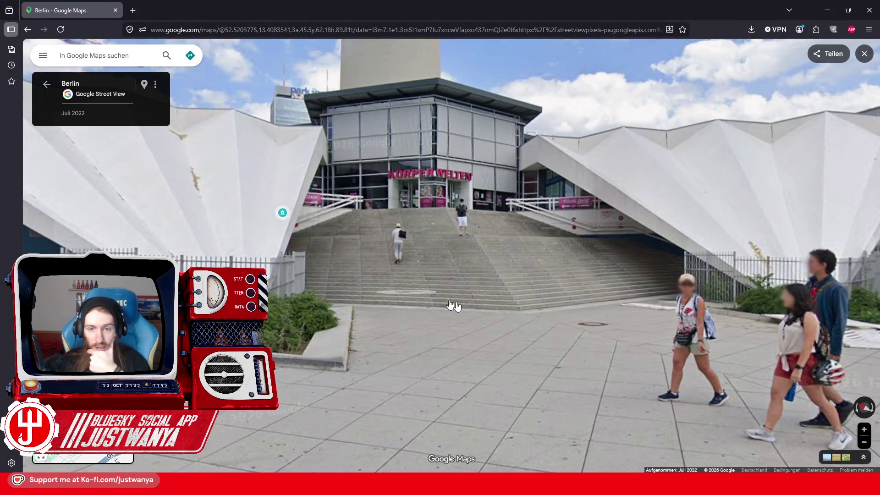
Step: Step closer in Street View, turn toward the stairs' left wing, then minimise the browser
left_click(557, 316)
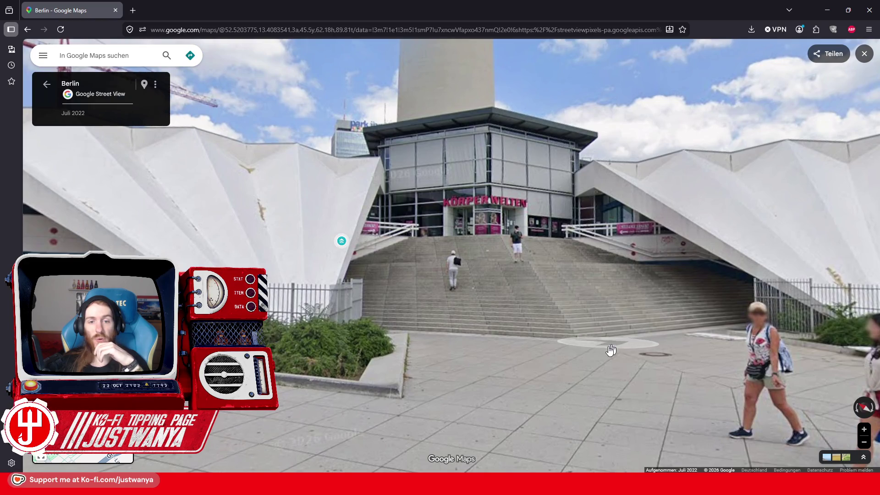
mouse_move(501, 381)
left_mouse_down()
mouse_move(598, 320)
mouse_move(692, 348)
left_mouse_up()
mouse_move(335, 349)
left_mouse_down()
mouse_move(512, 326)
mouse_move(252, 344)
left_mouse_up()
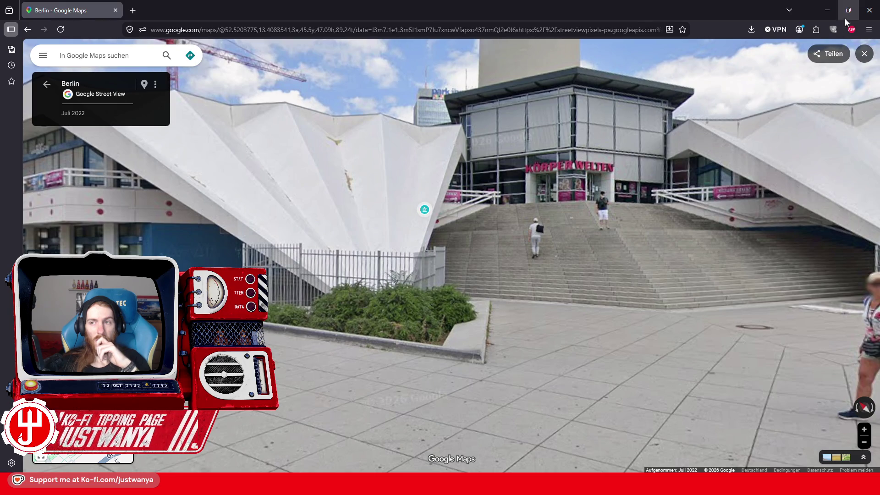
left_click(826, 10)
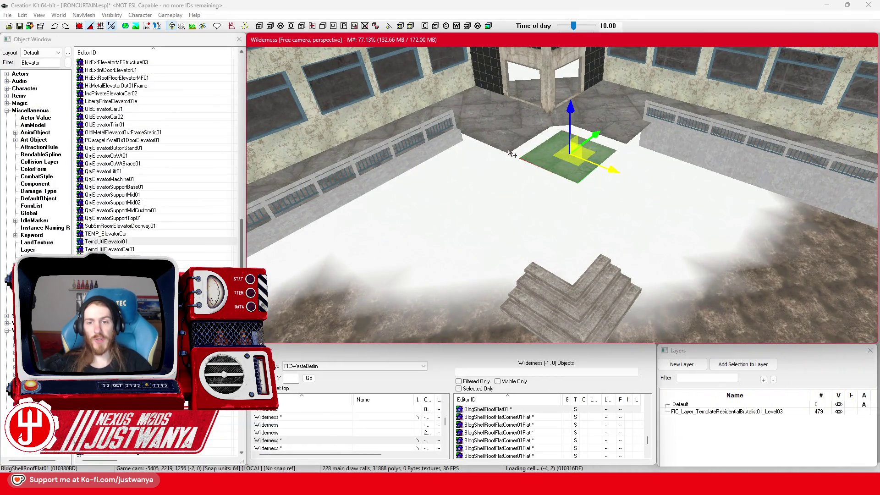
Step: Delete the three selected roof flats and select the corner stairs piece
left_click(504, 130, "ctrl")
left_click(616, 133, "ctrl")
key("Delete")
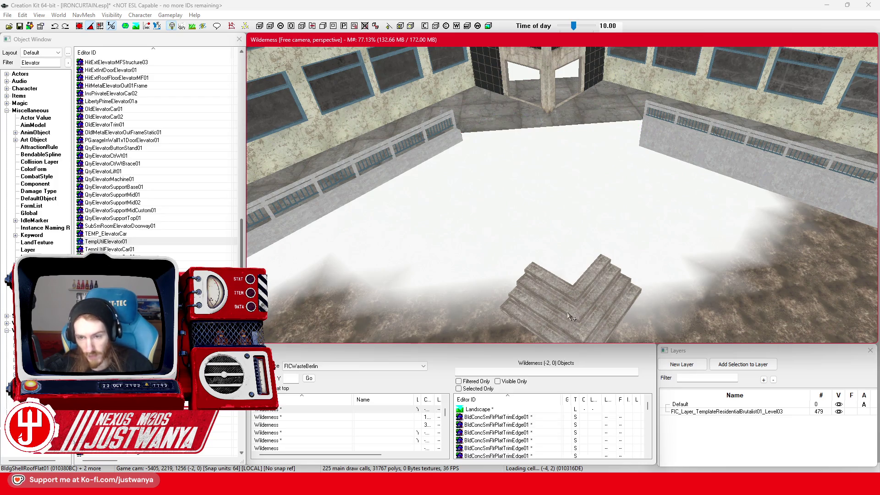
left_click(571, 295)
Step: Filter the Object Window for '1x1Stair' and place an NCA1x1Stairs01 piece on the plaza
scroll(569, 302, "up", 3)
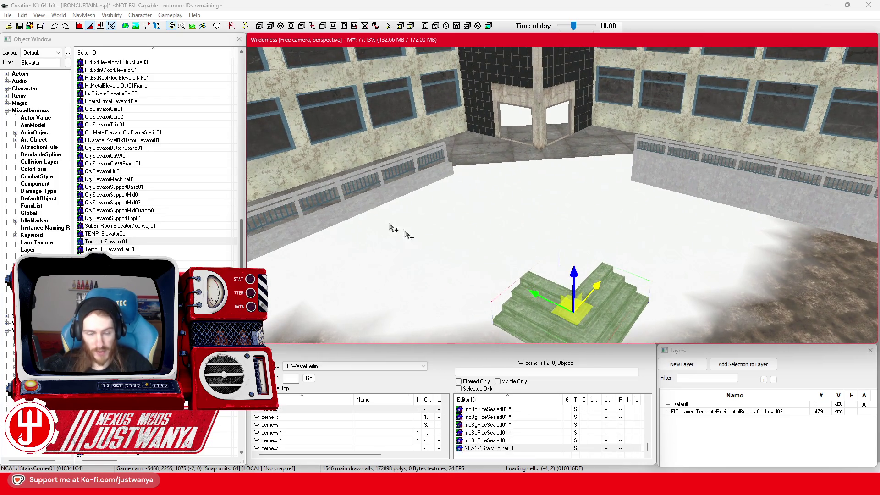
double_click(42, 63)
type("NCA")
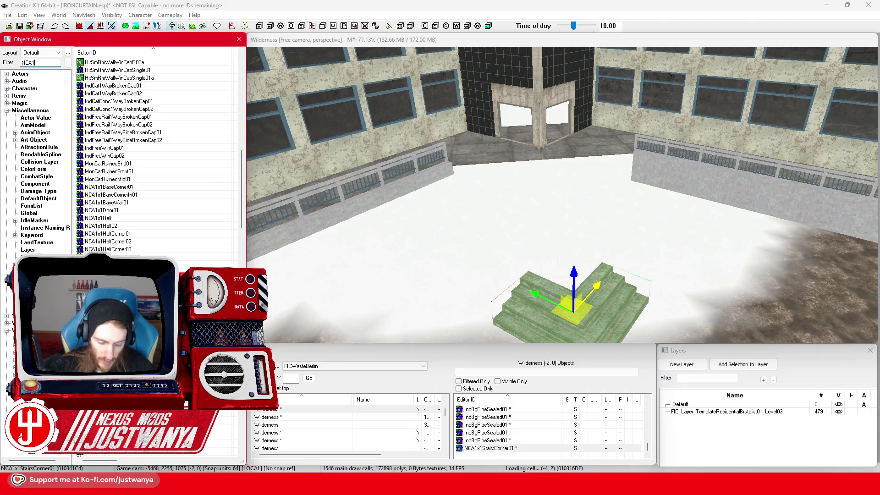
type("1x1S")
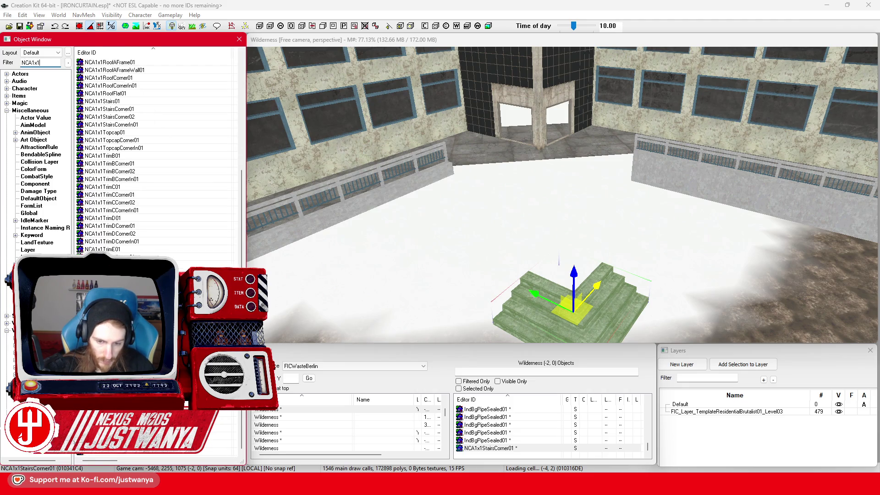
type("tair")
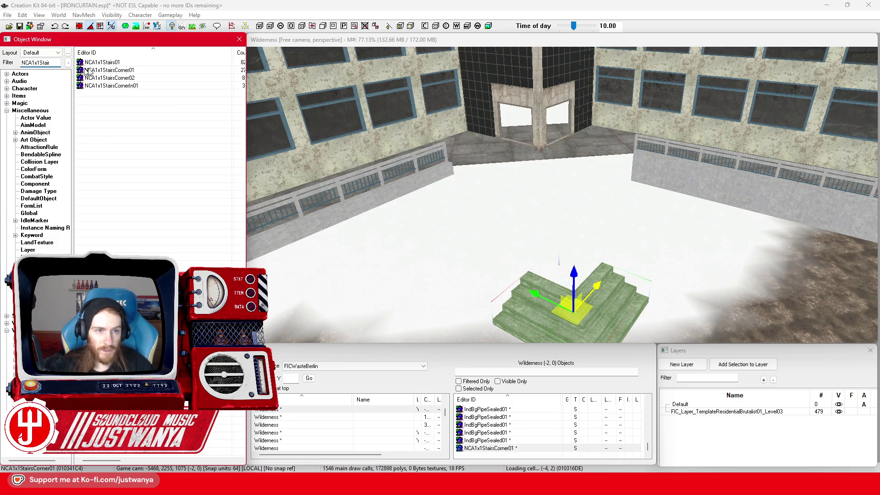
left_click_drag(535, 222, 518, 140)
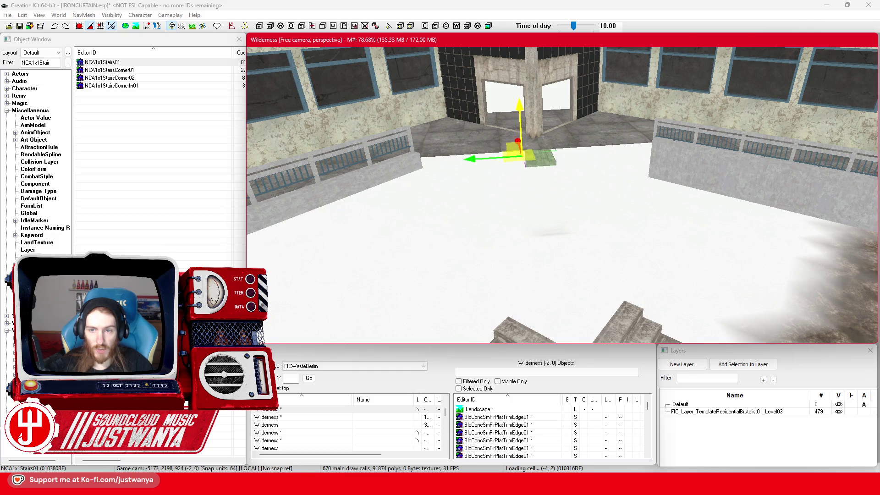
left_click(79, 26)
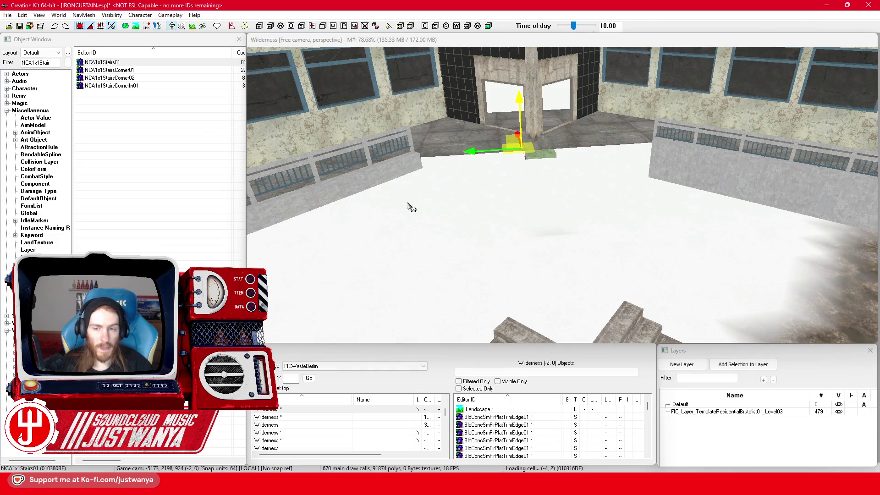
scroll(410, 204, "up", 5)
mouse_move(566, 180)
left_mouse_down()
mouse_move(572, 154)
mouse_move(567, 288)
mouse_move(564, 281)
left_mouse_up()
scroll(566, 287, "down", 2)
Step: Rotate the stairs, cycle through model variants back to NCA1x1Stairs01, and filter by '*S'
key("e")
key("w")
scroll(564, 279, "up", 2)
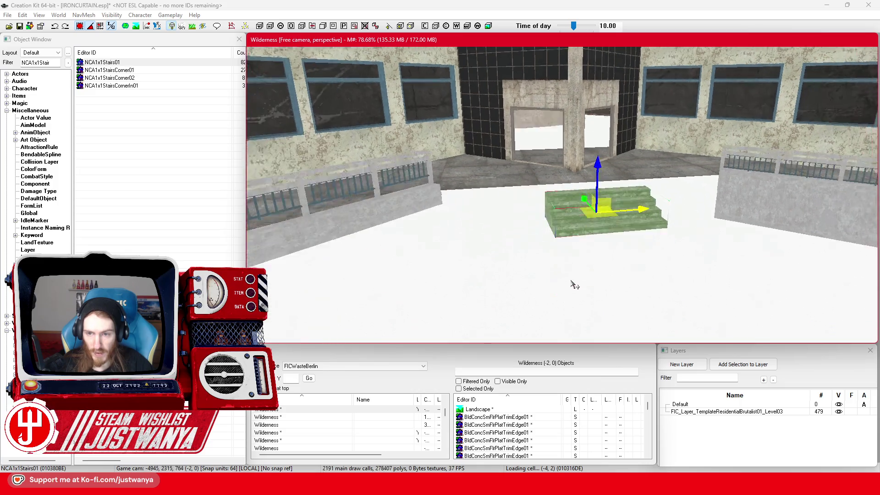
key("ctrl+f")
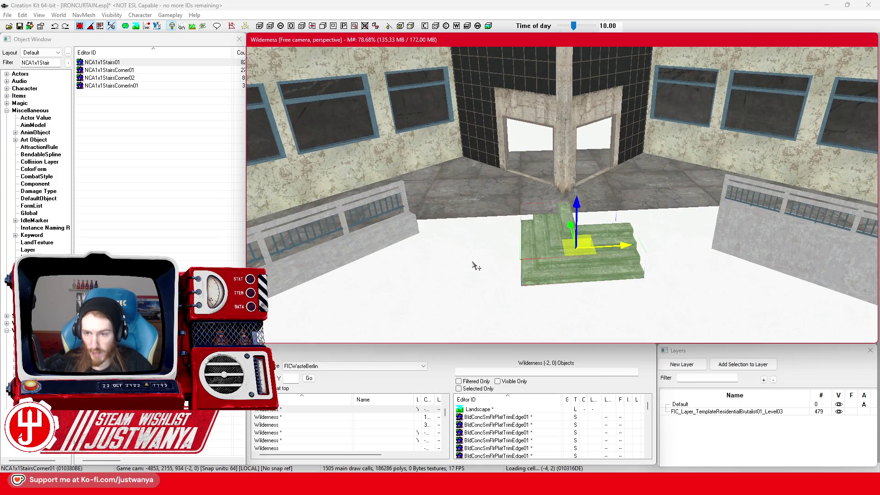
key("ctrl+f")
key("ctrl+f")
key("ctrl+f")
key("ctrl+f")
key("ctrl+f")
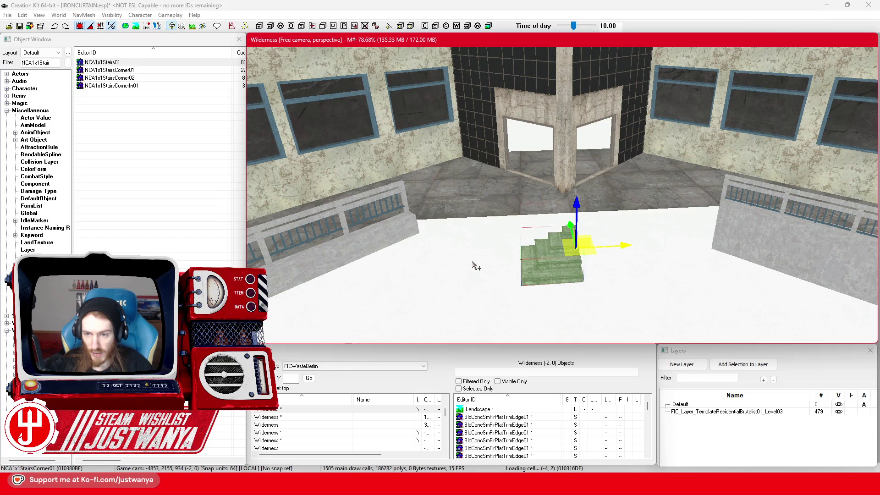
key("ctrl+f")
left_click(61, 63)
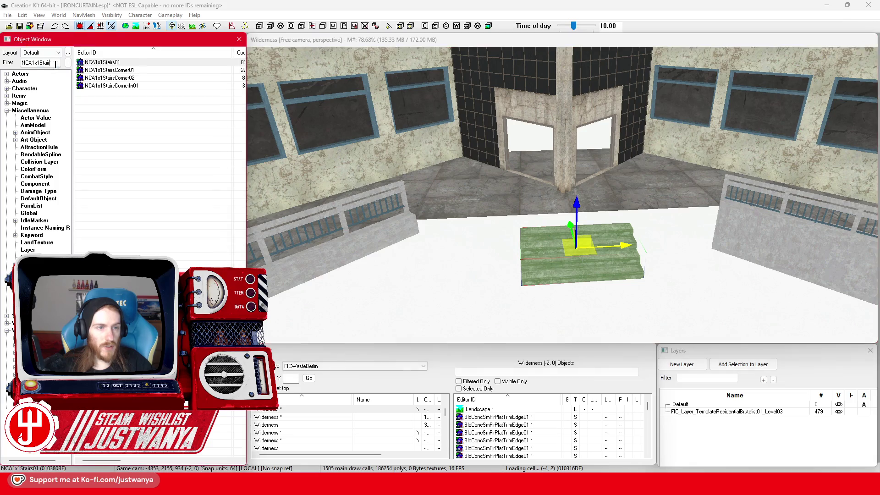
type("*S")
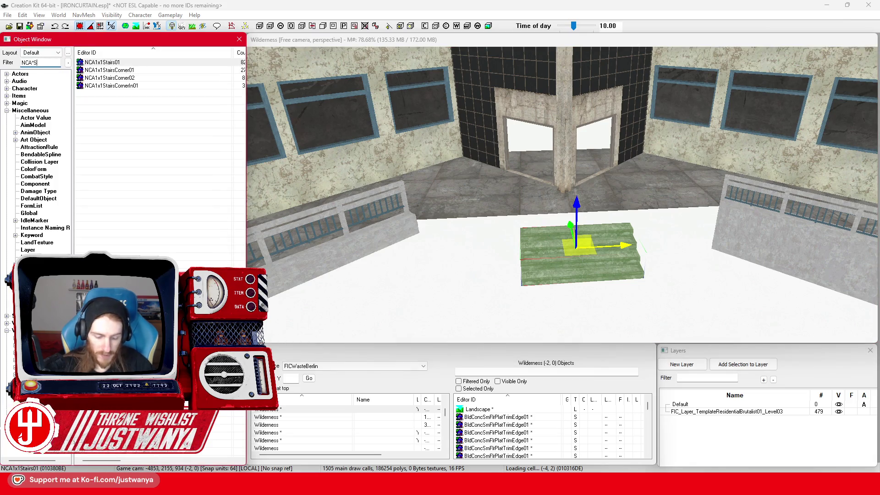
Step: Duplicate the stairs and lower the selected sections level with the grey steps
mouse_move(527, 248)
left_mouse_down()
mouse_move(474, 241)
mouse_move(577, 227)
left_mouse_up()
key("ctrl+d")
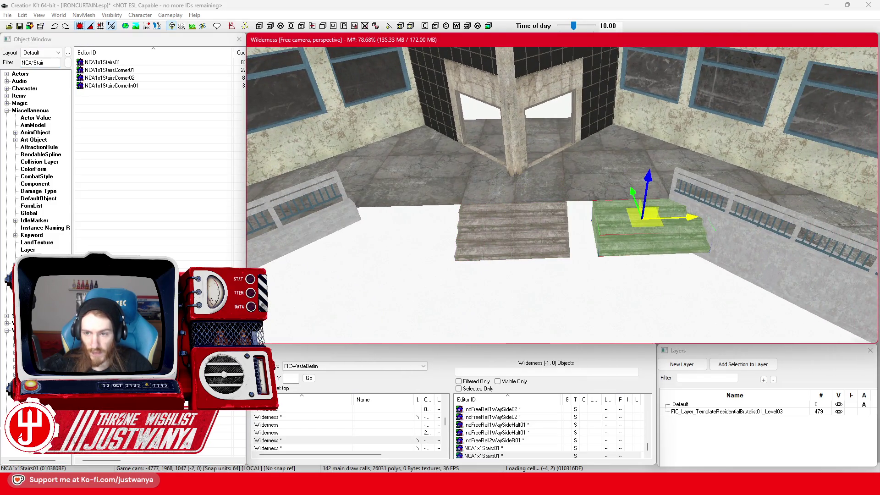
mouse_move(666, 220)
left_mouse_down()
mouse_move(473, 206)
mouse_move(873, 225)
left_mouse_up()
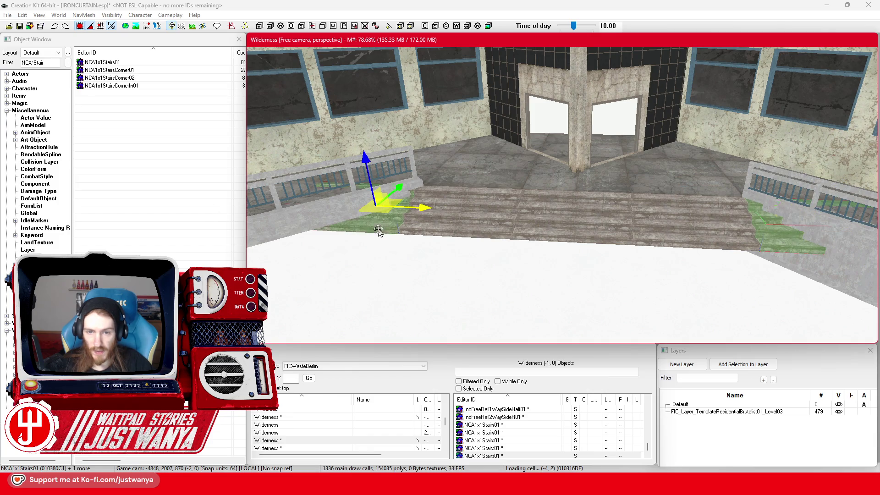
left_click(665, 237, "ctrl")
mouse_move(667, 239)
left_mouse_down()
mouse_move(727, 228)
mouse_move(679, 182)
left_mouse_up()
left_click_drag(718, 144, 716, 224)
scroll(716, 197, "up", 2)
scroll(716, 196, "up", 3)
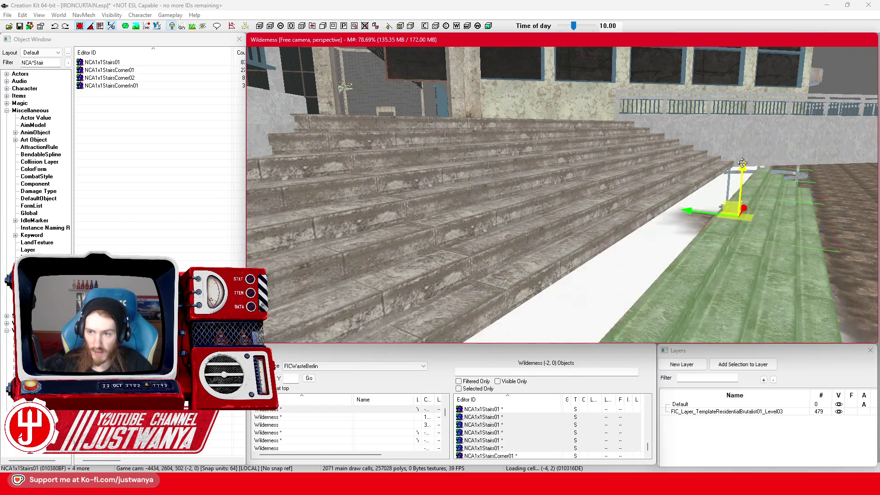
key("shift")
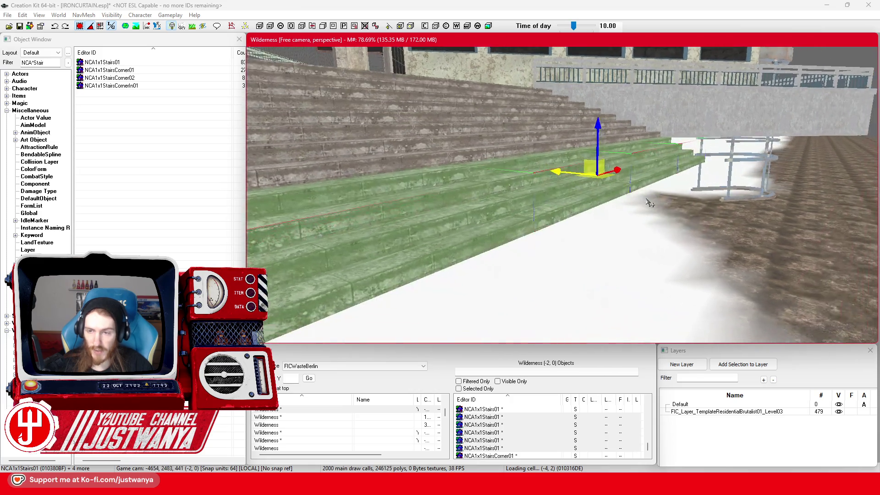
key("shift")
Step: Delete the corner stairs piece, slide the right stairs over, and copy one to the left
left_click(430, 295)
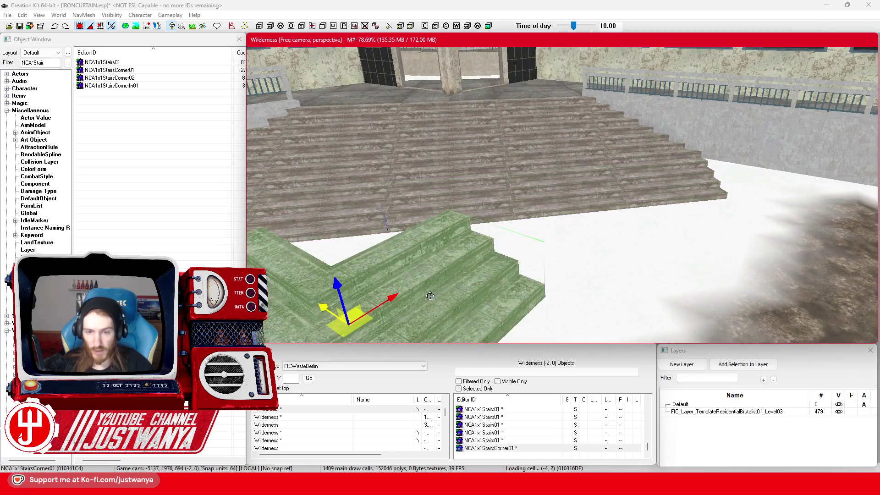
key("Delete")
left_click(704, 189)
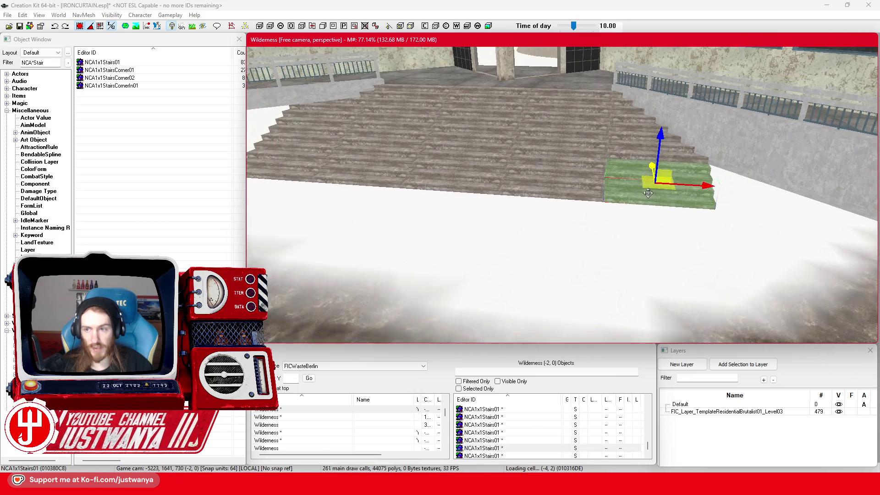
left_click_drag(703, 189, 805, 193)
key("shift")
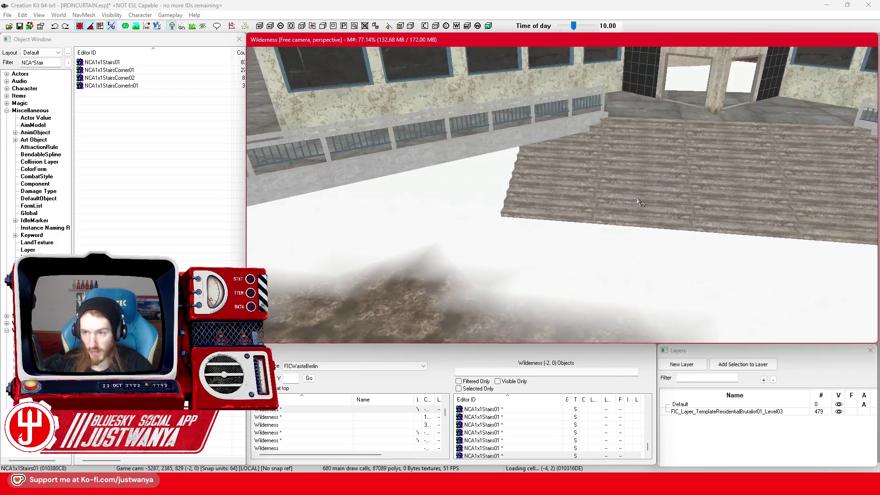
key("ctrl+d")
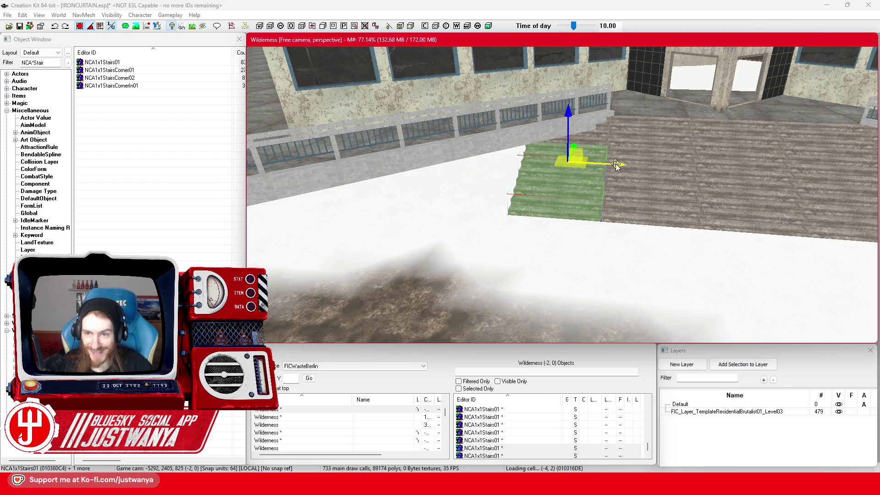
left_click_drag(596, 180, 520, 174)
Step: Duplicate the stair copies out to the far edge and settle them onto the ground
scroll(550, 164, "down", 3)
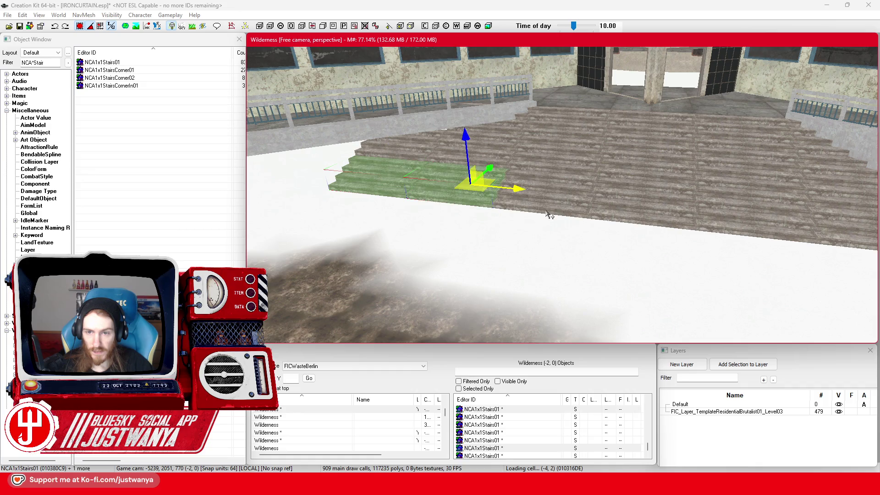
scroll(740, 228, "up", 3)
key("ctrl+d")
left_click_drag(707, 200, 827, 180)
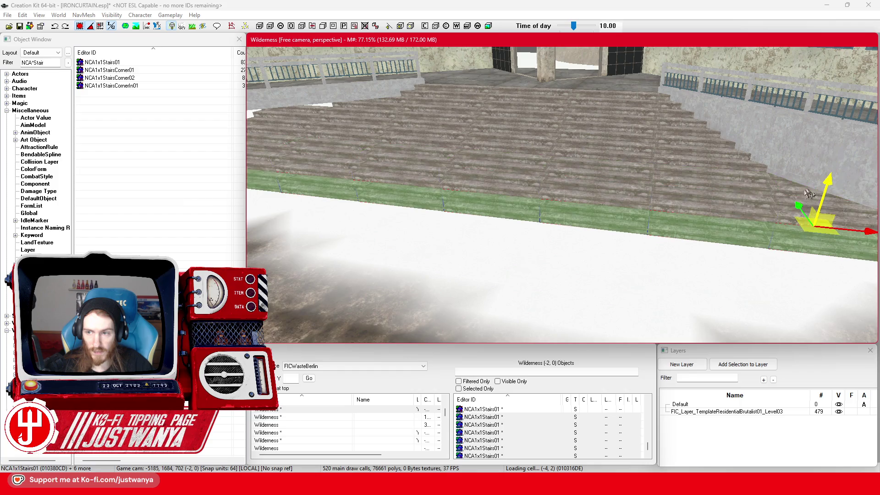
scroll(825, 178, "up", 5)
mouse_move(733, 197)
left_mouse_down()
mouse_move(733, 223)
mouse_move(744, 173)
left_mouse_up()
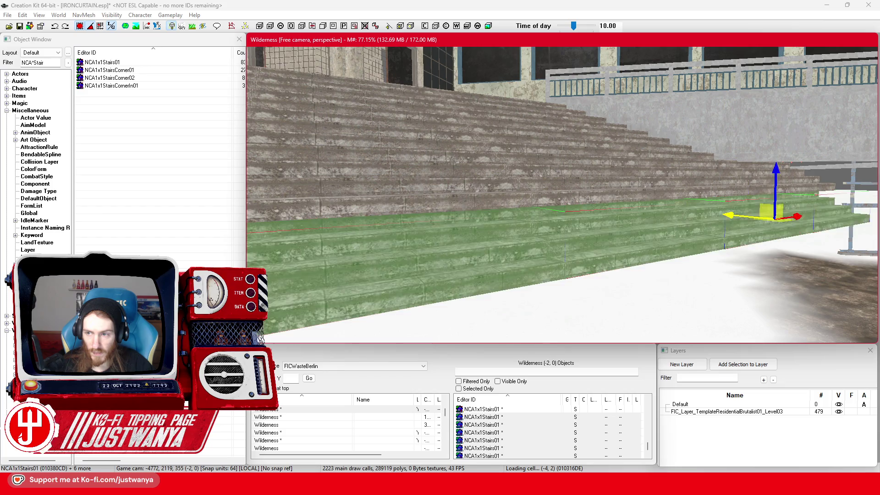
mouse_move(705, 209)
left_mouse_down()
mouse_move(671, 227)
mouse_move(646, 202)
left_mouse_up()
left_click_drag(665, 134, 633, 133)
scroll(646, 88, "up", 2)
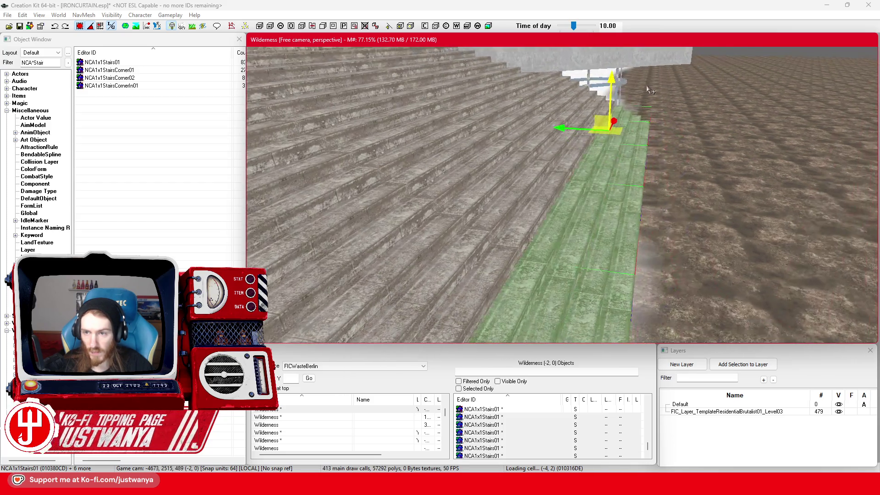
left_click_drag(559, 138, 632, 135)
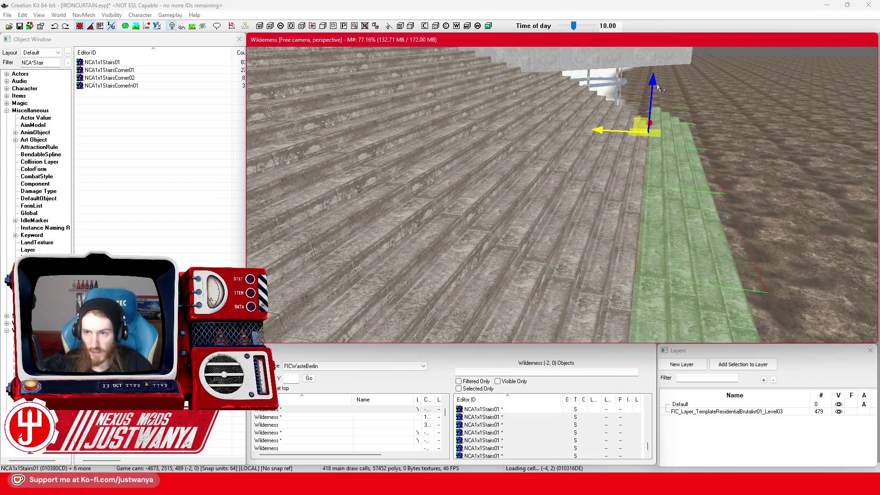
scroll(658, 96, "down", 5)
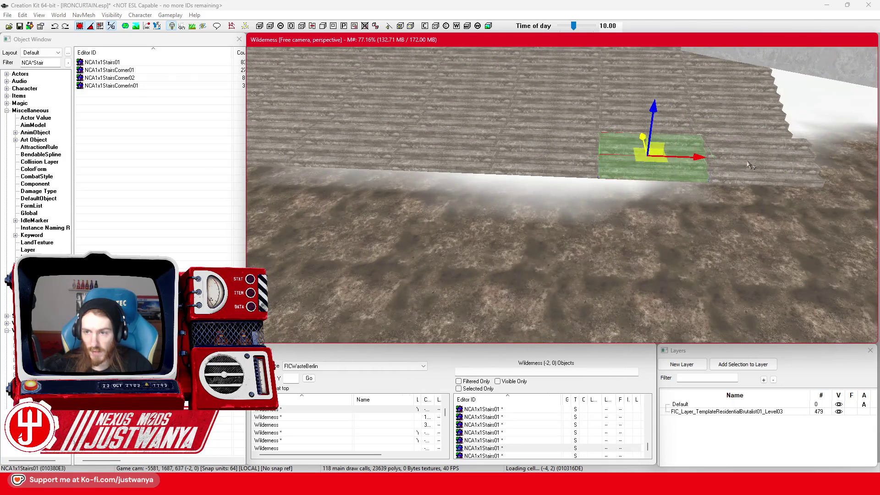
scroll(467, 148, "up", 3)
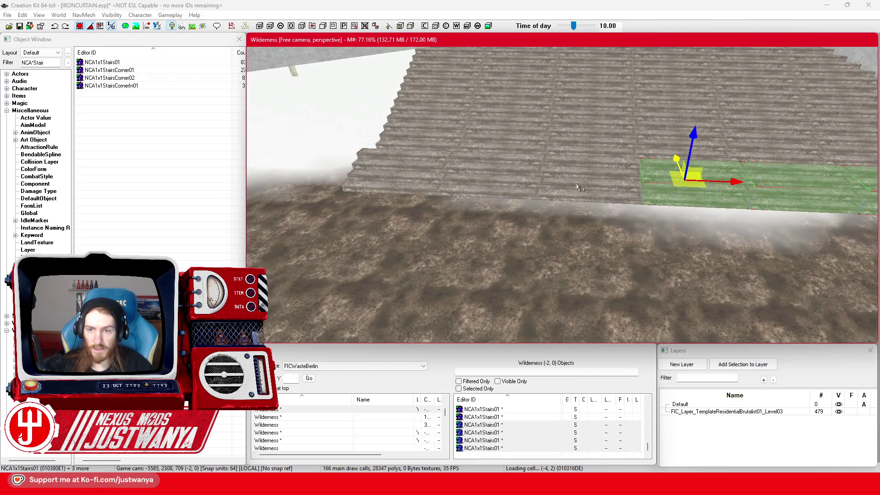
Step: Select two more stair pieces, check the row from a low angle, and save the plugin
left_click(498, 181, "ctrl")
left_click(424, 178, "ctrl")
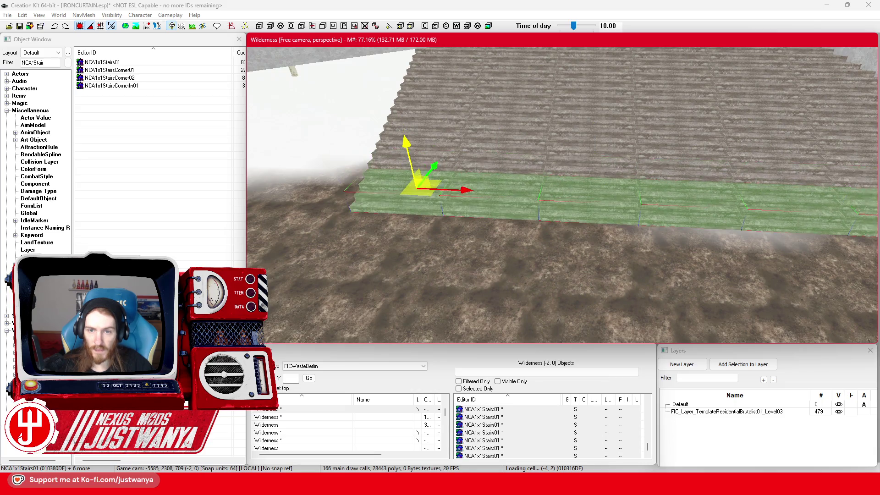
scroll(405, 132, "up", 3)
left_click_drag(486, 135, 473, 191)
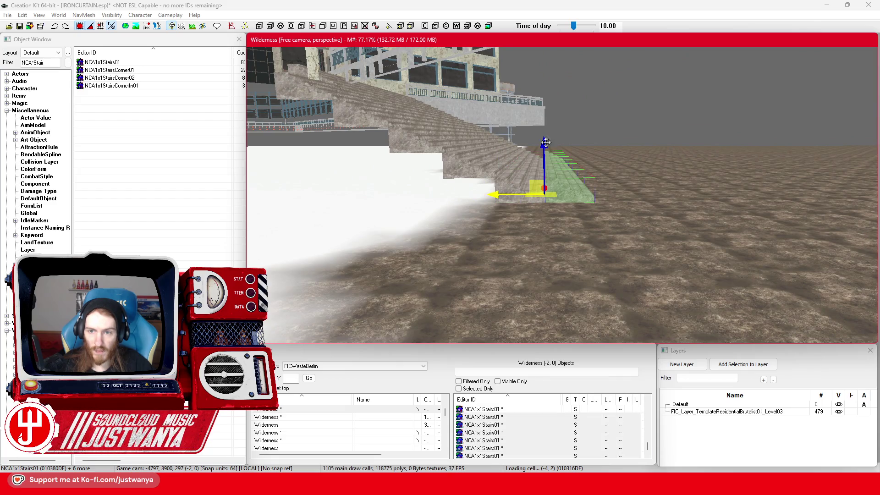
mouse_move(609, 229)
left_mouse_down()
mouse_move(616, 263)
mouse_move(563, 275)
mouse_move(540, 210)
mouse_move(522, 229)
mouse_move(490, 210)
mouse_move(477, 215)
left_mouse_up()
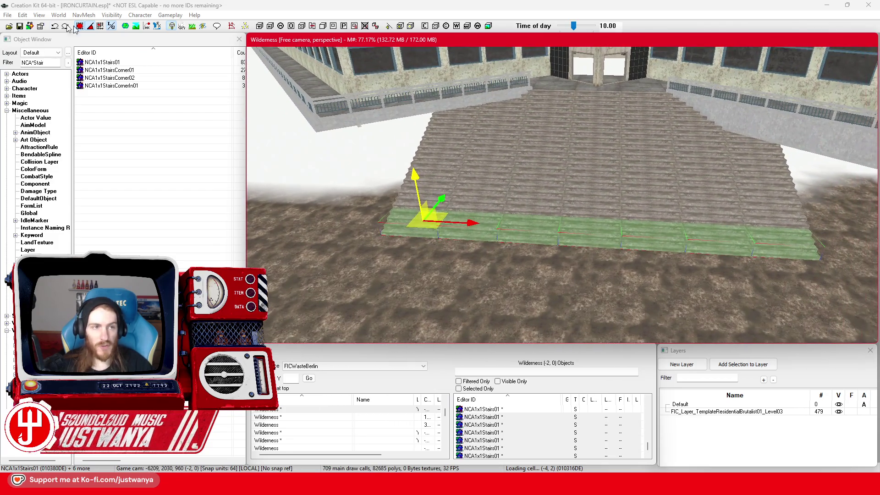
left_click(19, 26)
left_click(504, 381)
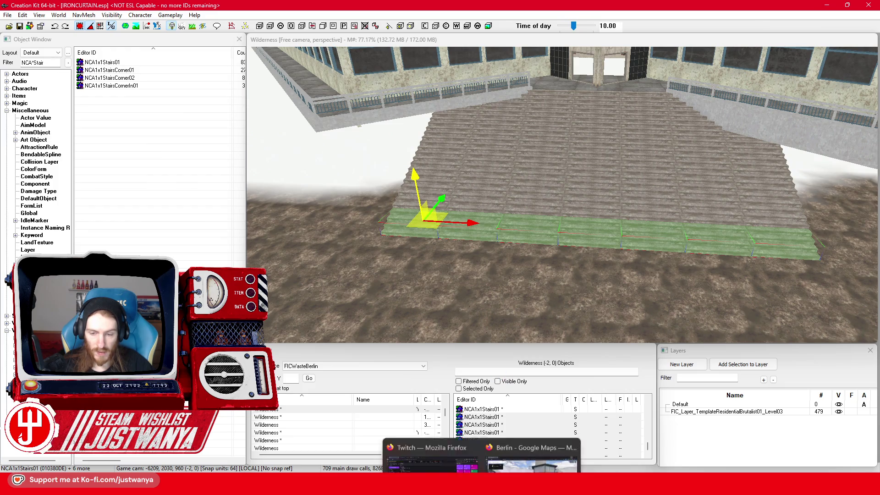
Step: Turn Street View toward the fountain and step near the pavilion steps, then return to Creation Kit
left_click(520, 447)
key("Left")
key("Left")
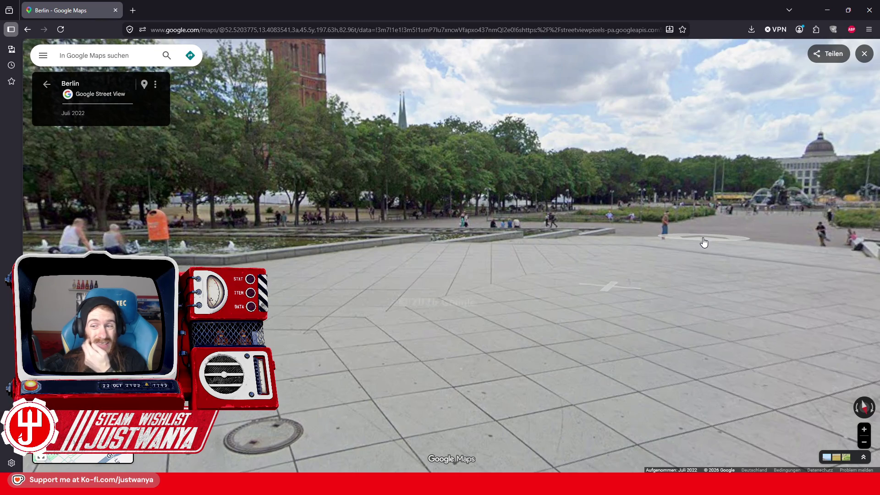
left_click(293, 307)
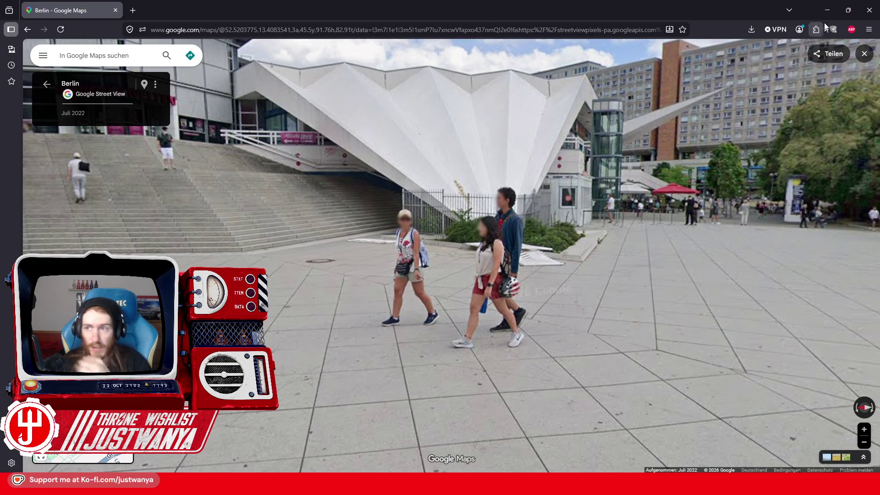
left_click(848, 10)
left_click(462, 236)
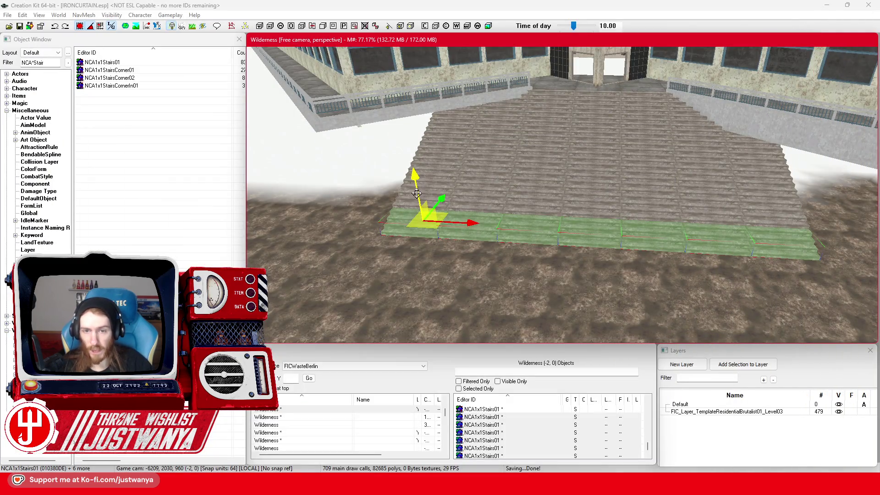
Step: Push the stair row back against the staircase and move flat stone tiles to the stair foot
left_click_drag(416, 193, 415, 168)
left_click(500, 206)
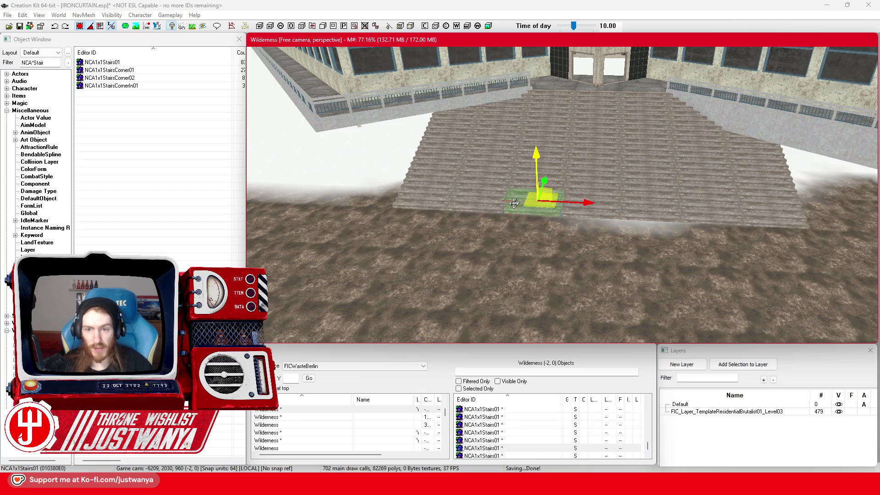
key("shift")
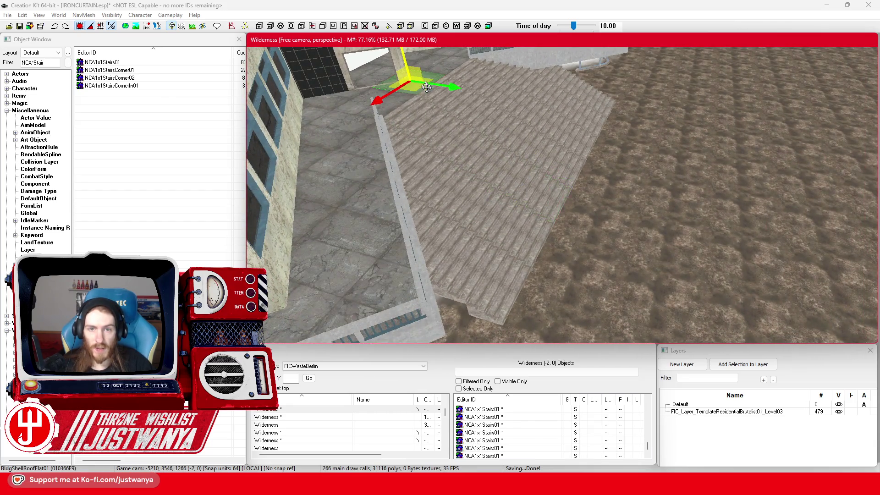
left_click_drag(628, 74, 624, 152)
key("shift")
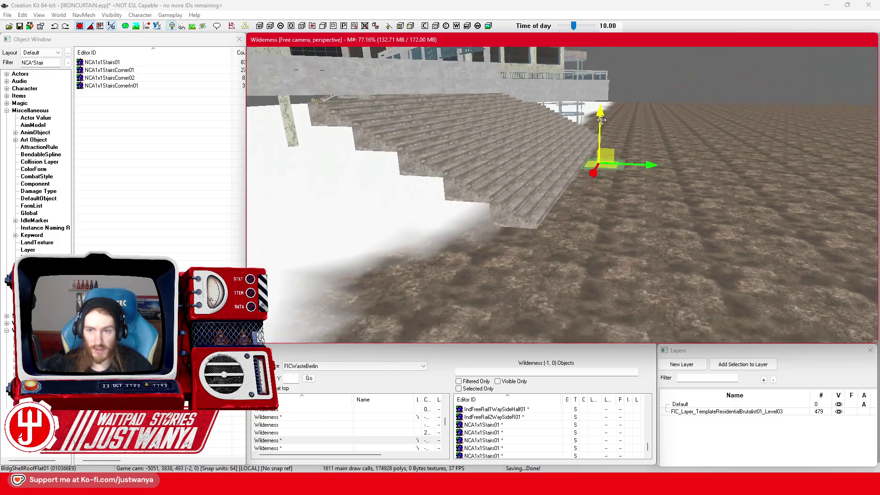
key("shift")
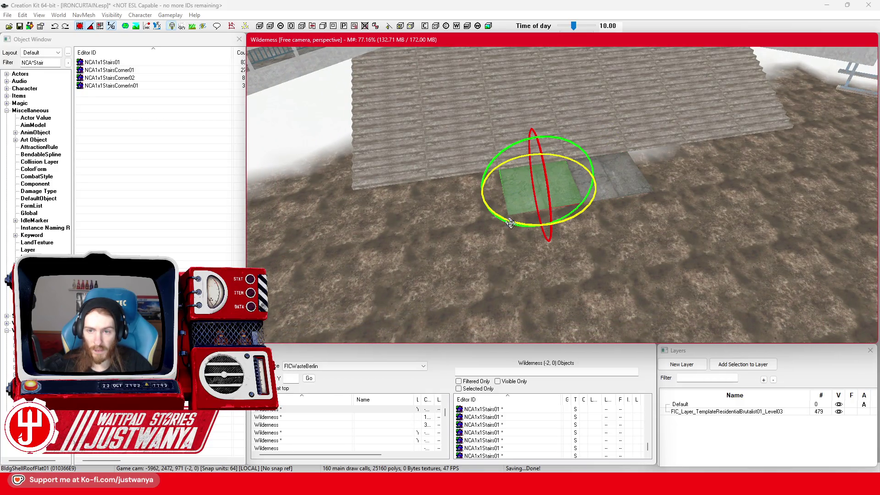
key("shift")
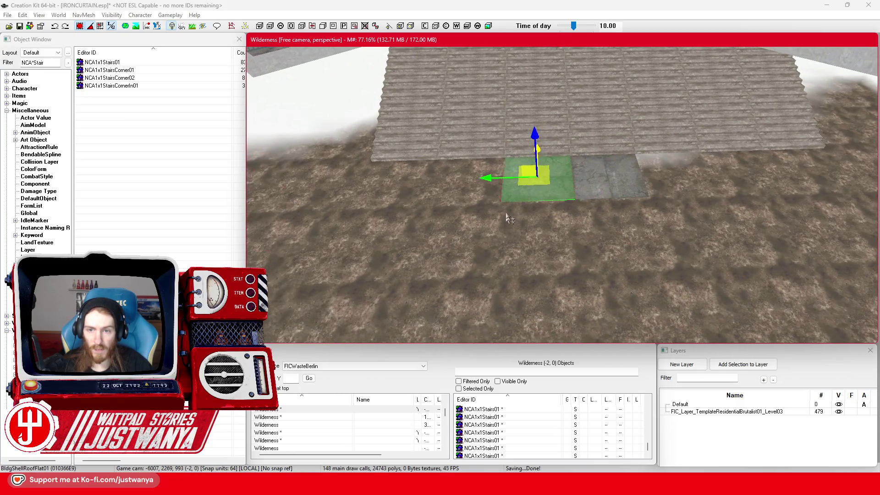
left_click_drag(502, 181, 641, 176)
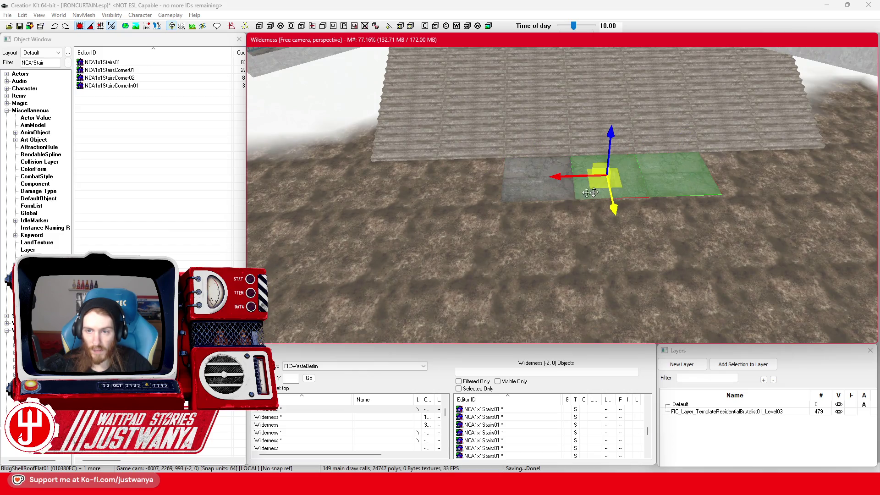
left_click(531, 190, "ctrl")
mouse_move(495, 180)
left_mouse_down()
mouse_move(281, 180)
mouse_move(700, 176)
left_mouse_up()
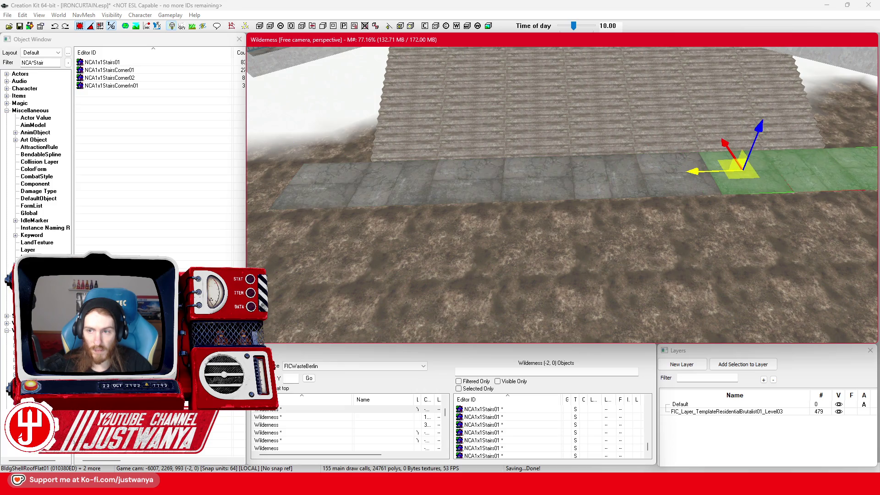
Step: Duplicate the row of BldgShellRoofFlat01 tiles and pull the copies forward into a second row
left_click(671, 192, "ctrl")
left_click(605, 192, "ctrl")
left_click(536, 194, "ctrl")
left_click(470, 194, "ctrl")
left_click(394, 196, "ctrl")
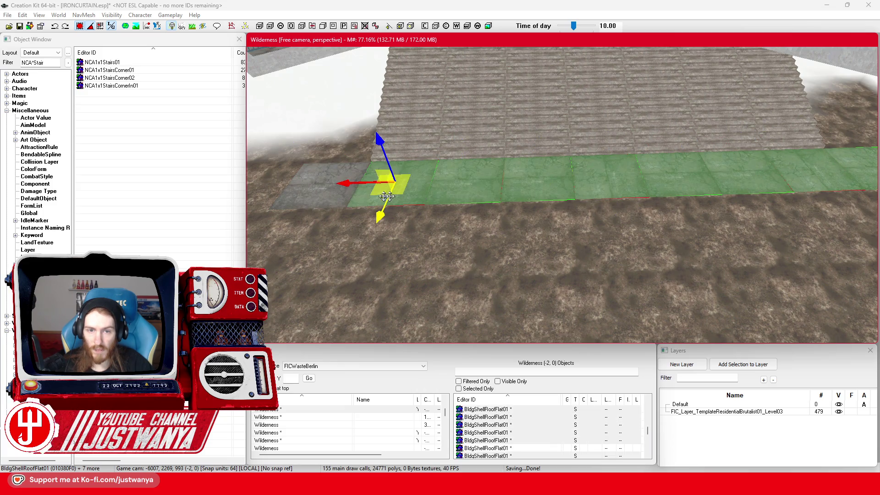
left_click(339, 197, "ctrl")
key("ctrl+d")
left_click_drag(334, 196, 307, 248)
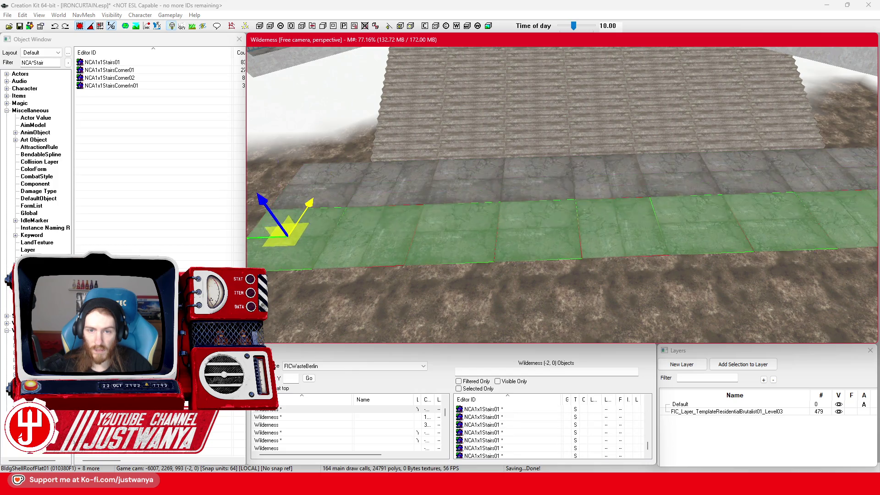
scroll(390, 249, "down", 4)
mouse_move(355, 225)
left_mouse_down()
mouse_move(308, 226)
mouse_move(847, 229)
left_mouse_up()
Step: Select tiles across the copied row to refine the second row's placement
left_click(298, 249)
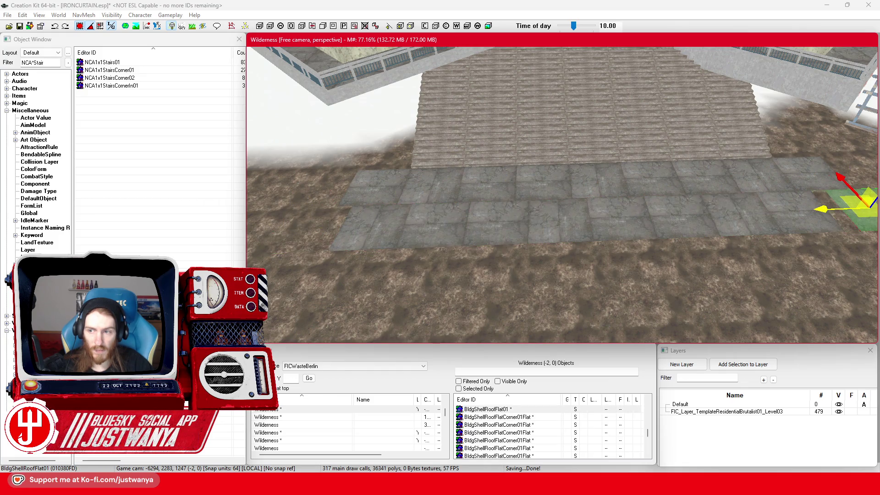
left_click(394, 234, "ctrl")
left_click(435, 236, "ctrl")
left_click(565, 236, "ctrl")
left_click(644, 227, "ctrl")
left_click(692, 225, "ctrl")
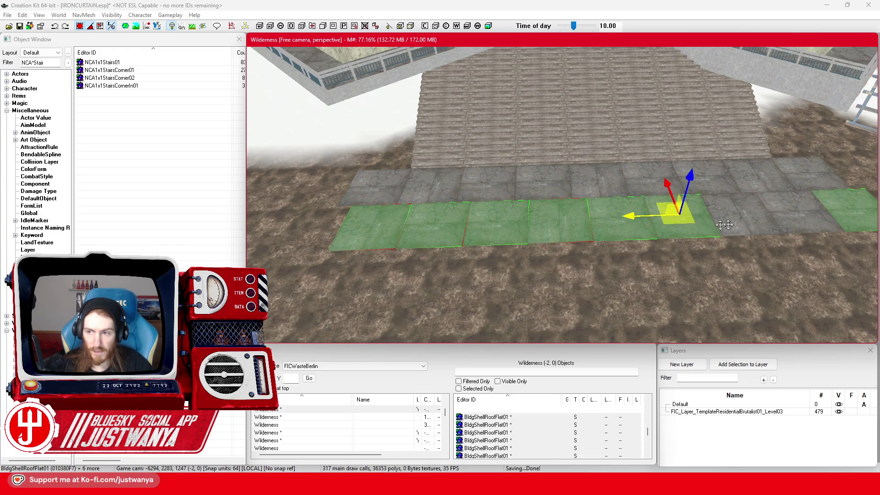
left_click(814, 224, "ctrl")
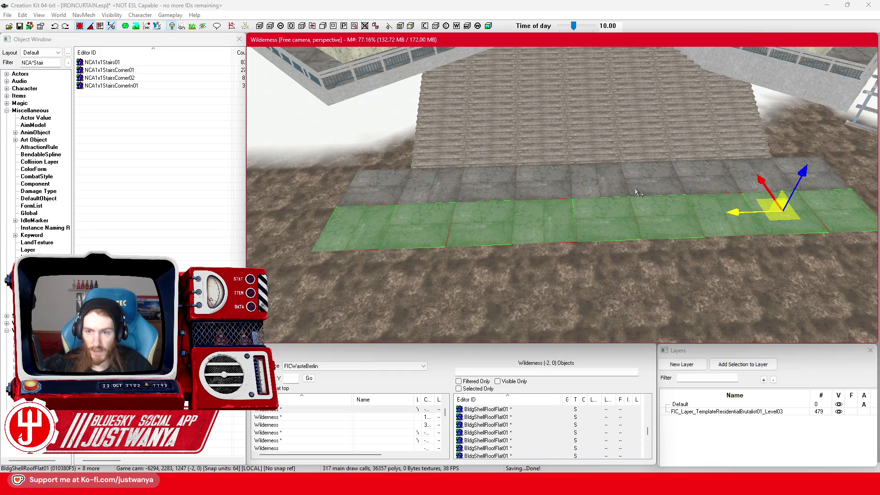
left_click(636, 192)
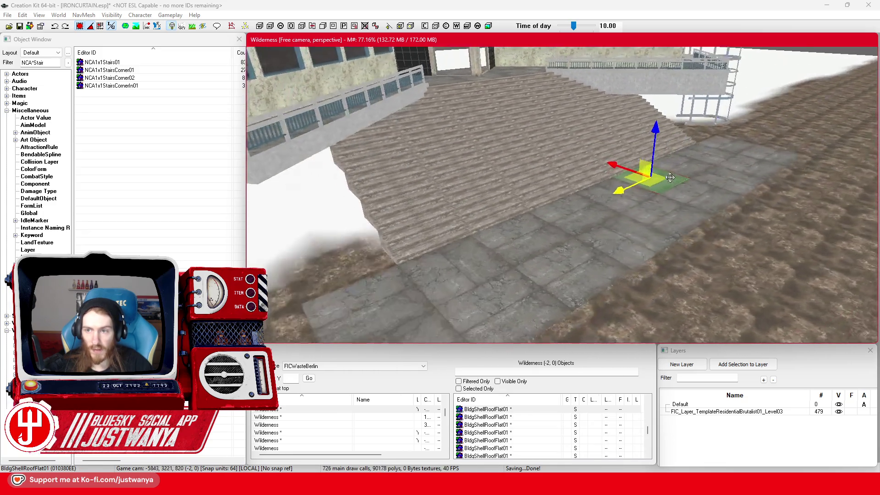
Step: Check the tiled stair foot from the front and above, then save the plugin
key("shift")
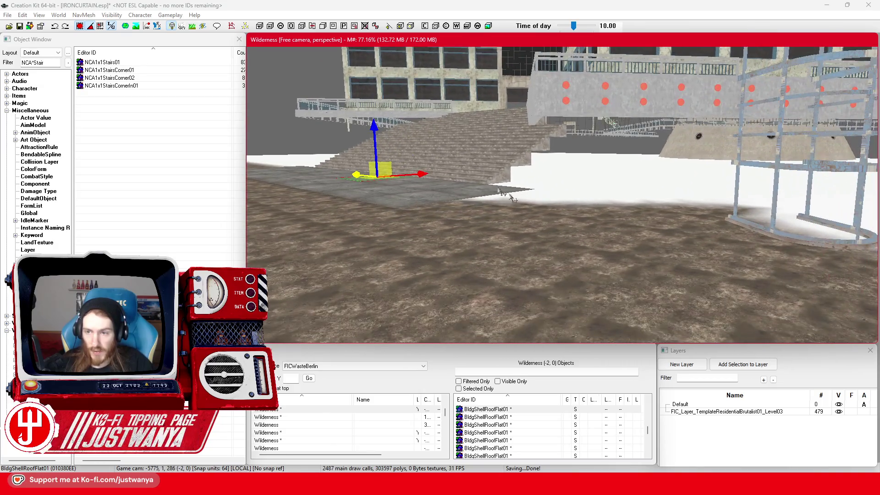
key("shift")
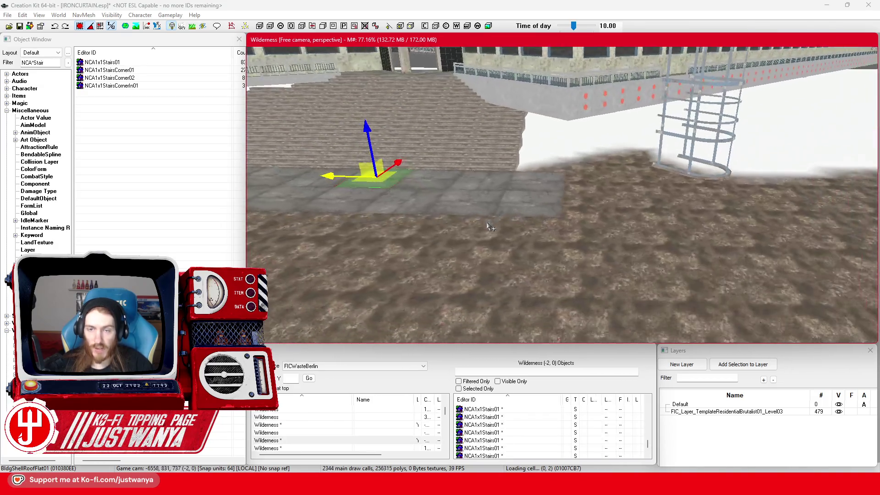
key("shift")
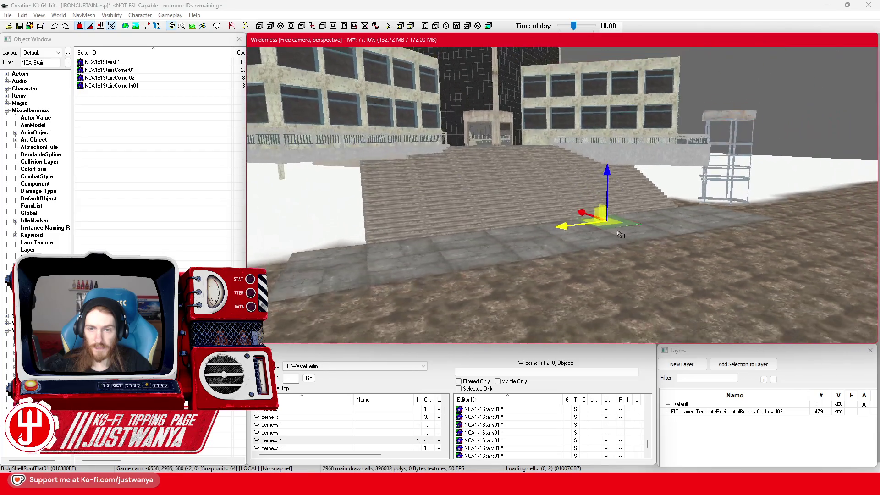
left_click(21, 29)
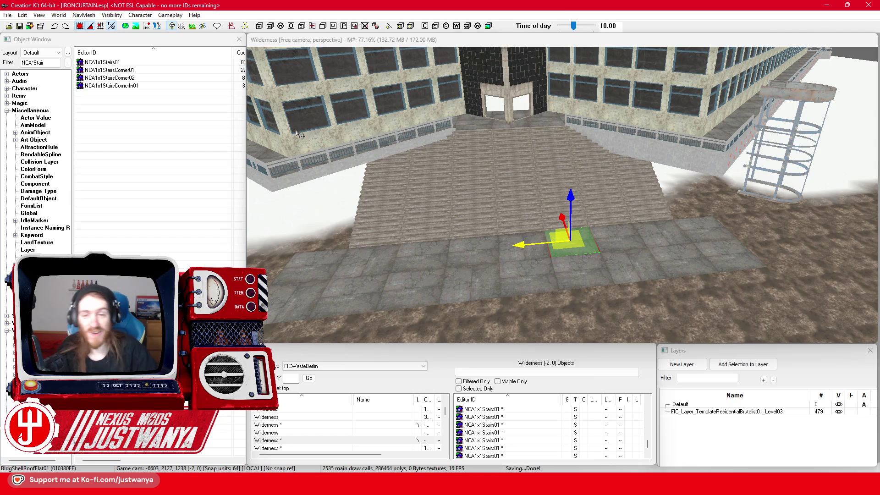
Step: Inspect the stone tile in front of the stairs from low and steep angles
key("shift")
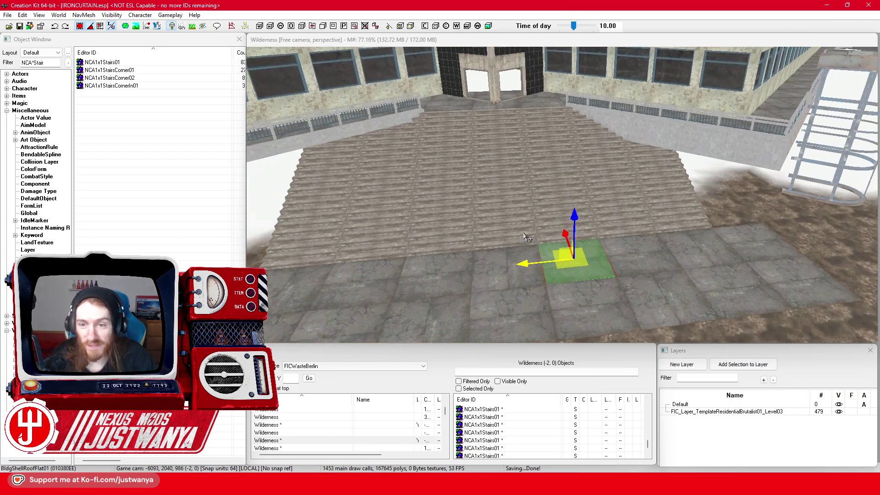
key("shift")
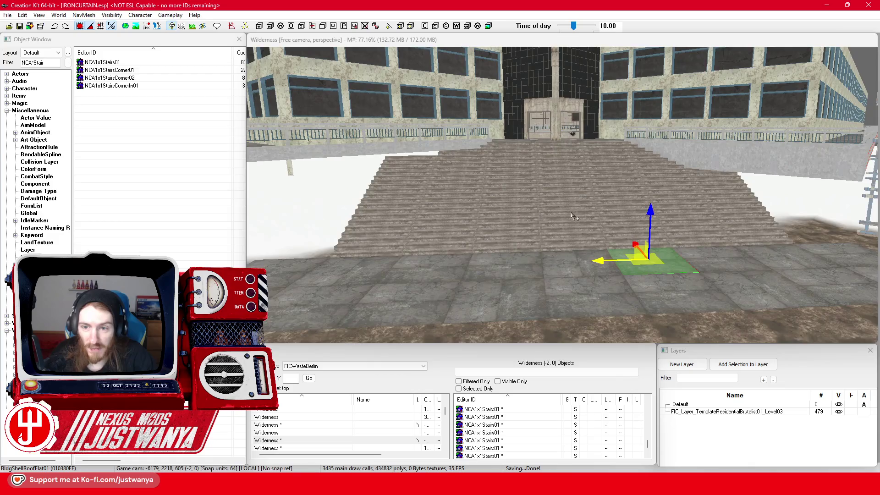
key("shift")
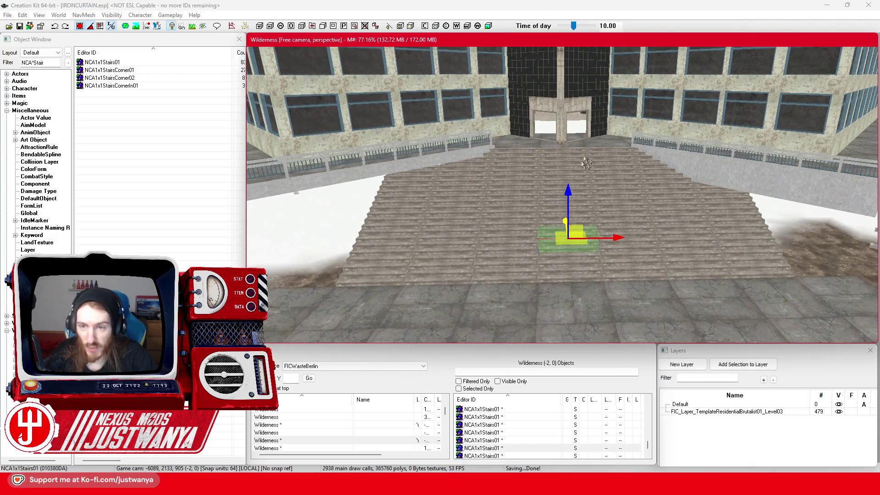
scroll(584, 168, "up", 5)
key("shift")
key("shift")
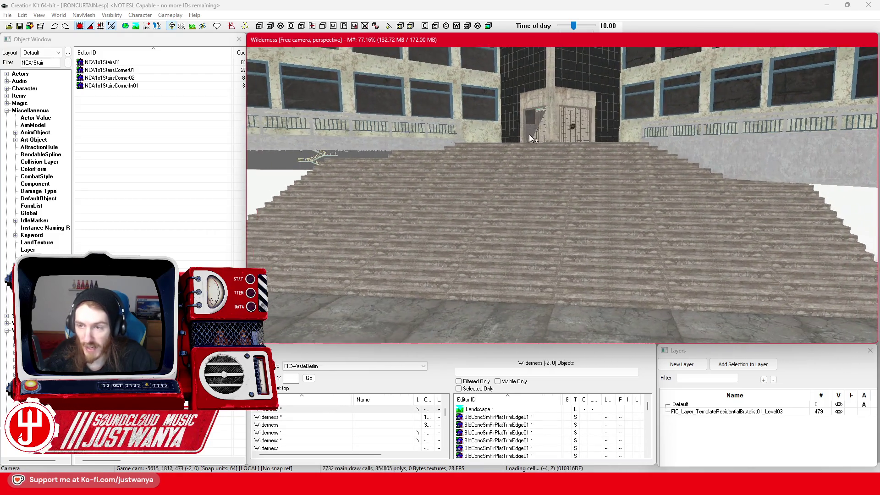
Step: Fly around the wide staircase and entrance from the right, front and above
key("shift")
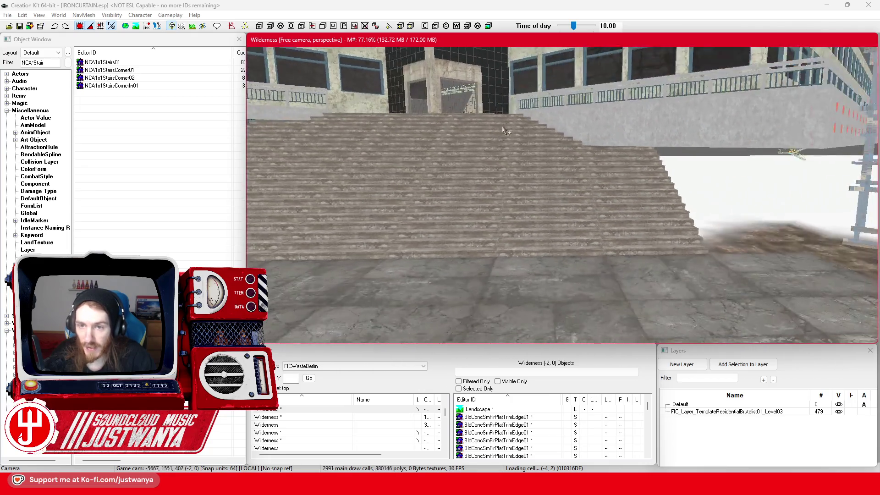
key("shift")
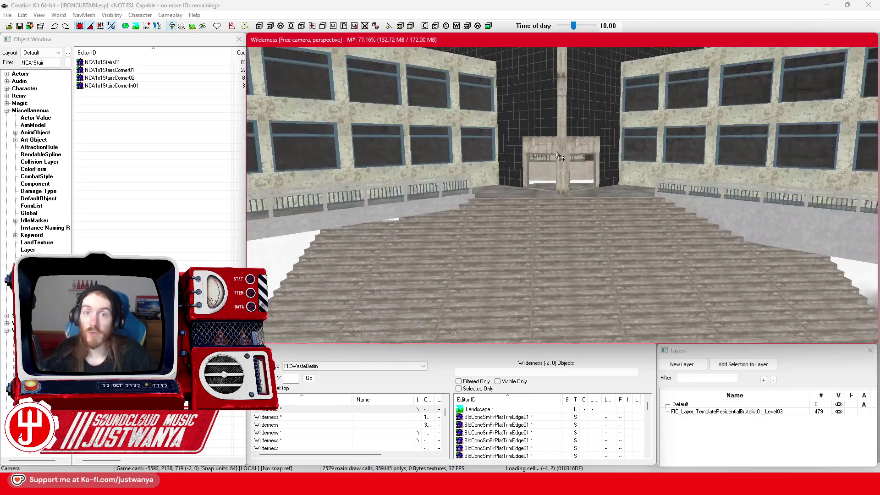
left_click_drag(560, 157, 559, 151)
scroll(497, 201, "up", 5)
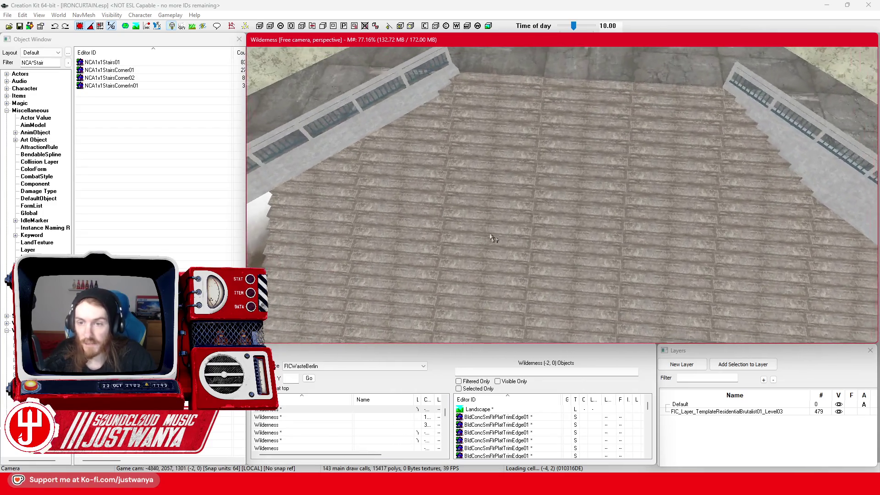
key("shift")
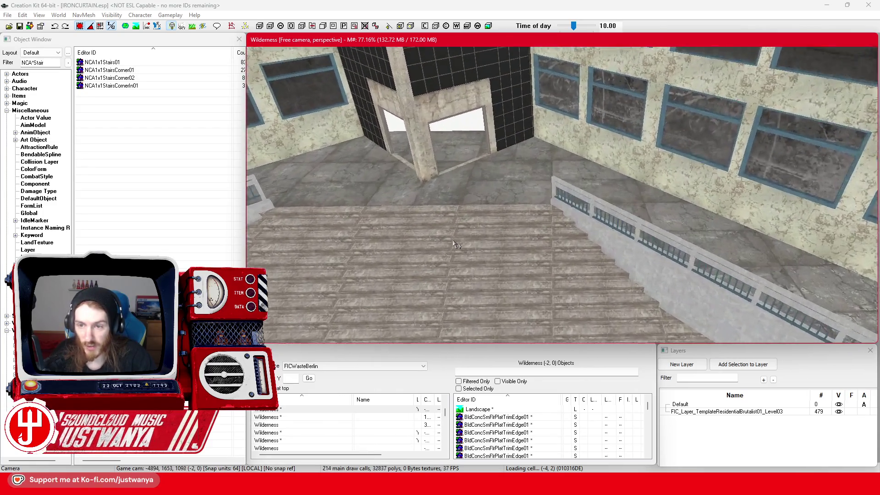
Step: Select the small stair piece at the paving corner, then bring up the Berlin Street View reference
scroll(487, 205, "down", 10)
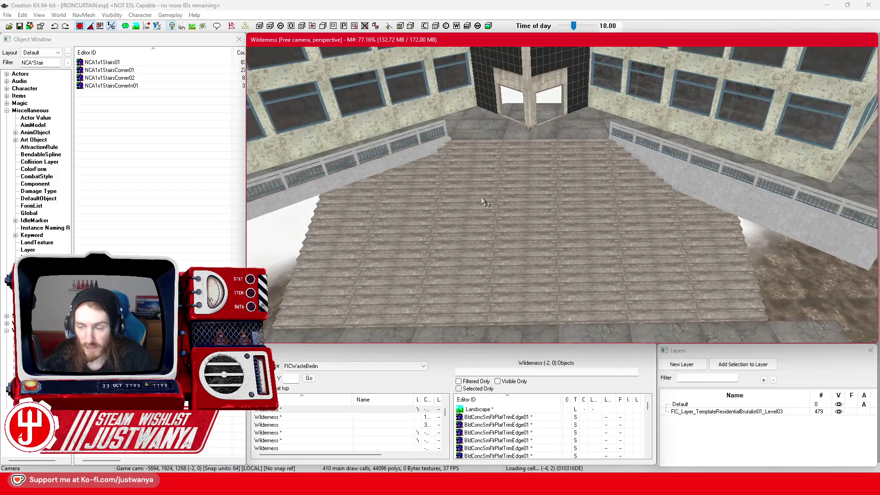
scroll(499, 169, "down", 2)
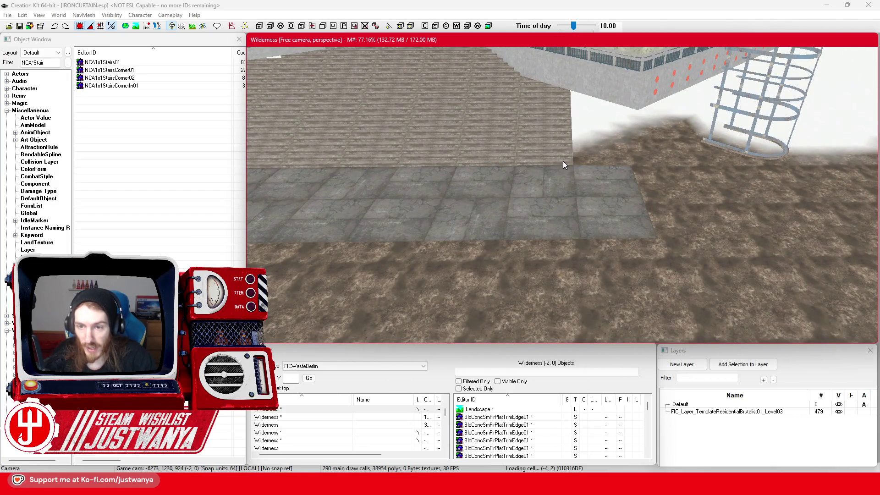
left_click(564, 164)
mouse_move(515, 486)
left_click(584, 432)
left_click_drag(686, 274, 499, 290)
left_click(511, 284)
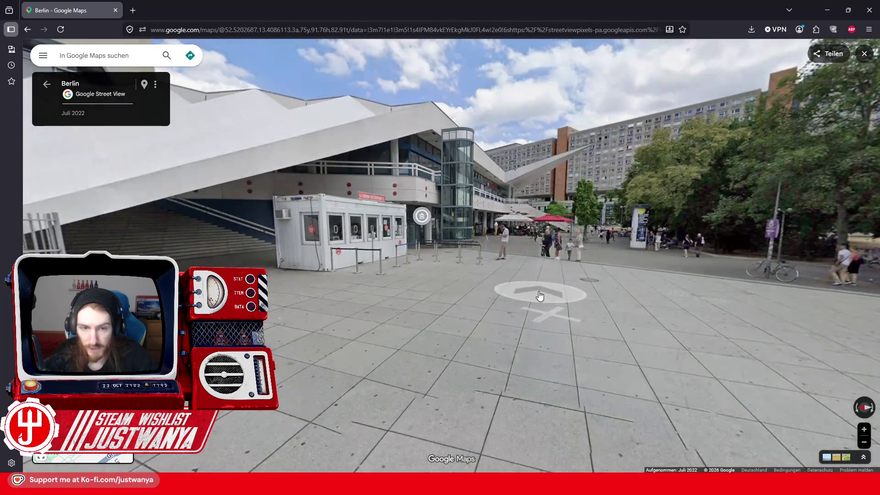
left_click(538, 295)
left_click(536, 315)
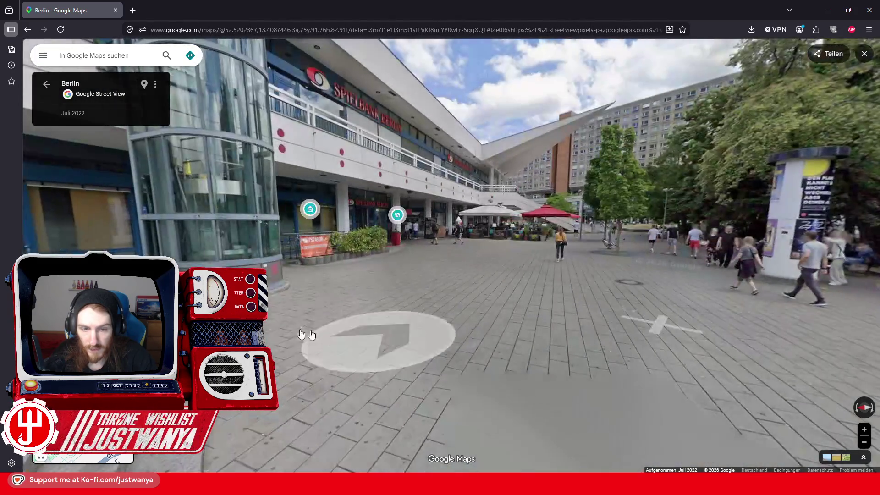
left_click(425, 337)
left_click_drag(589, 412, 667, 334)
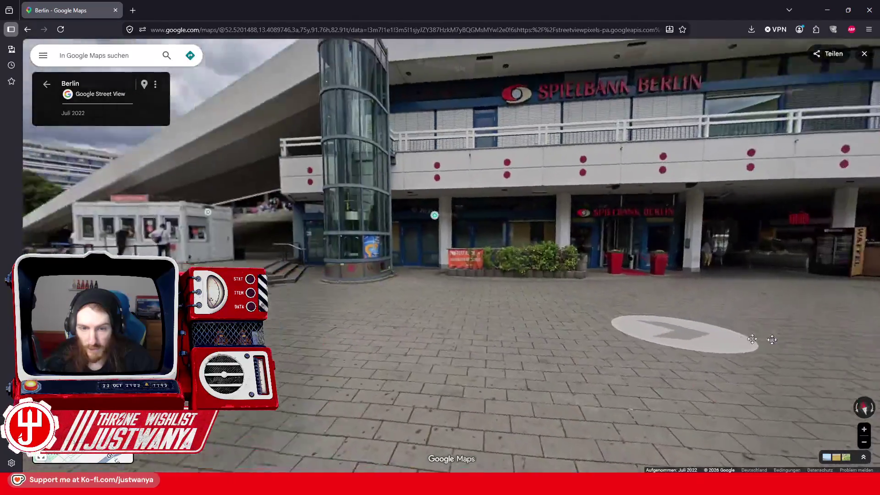
left_click_drag(461, 295, 610, 319)
scroll(610, 319, "up", 5)
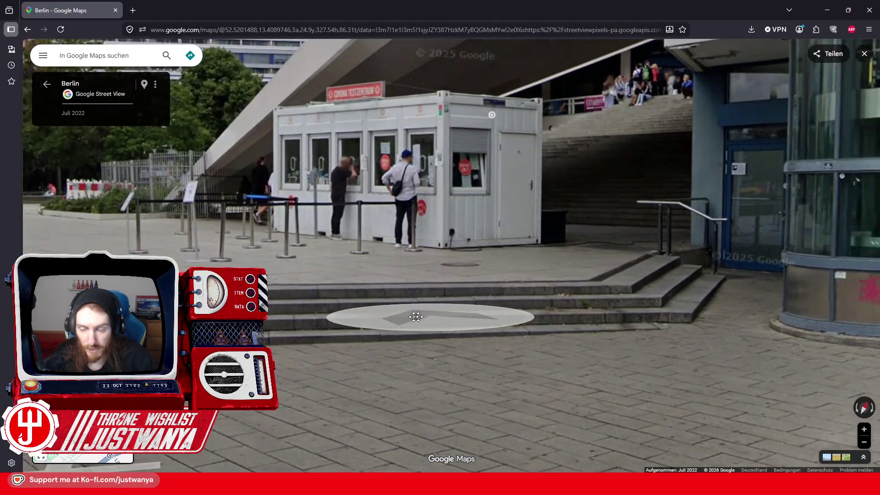
left_click_drag(416, 316, 348, 325)
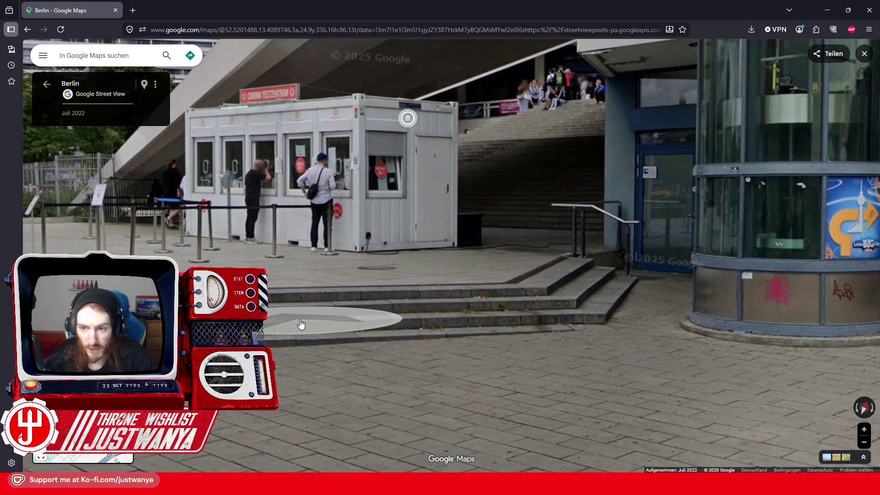
scroll(301, 324, "down", 5)
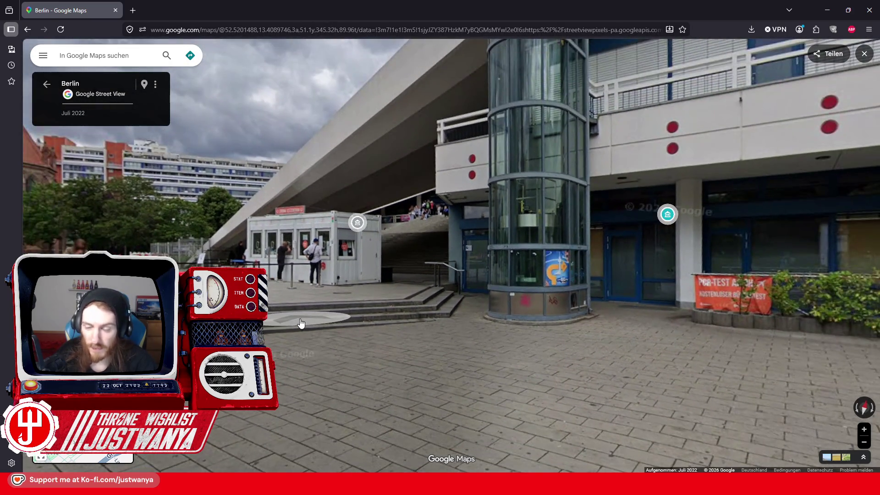
left_click_drag(301, 325, 605, 276)
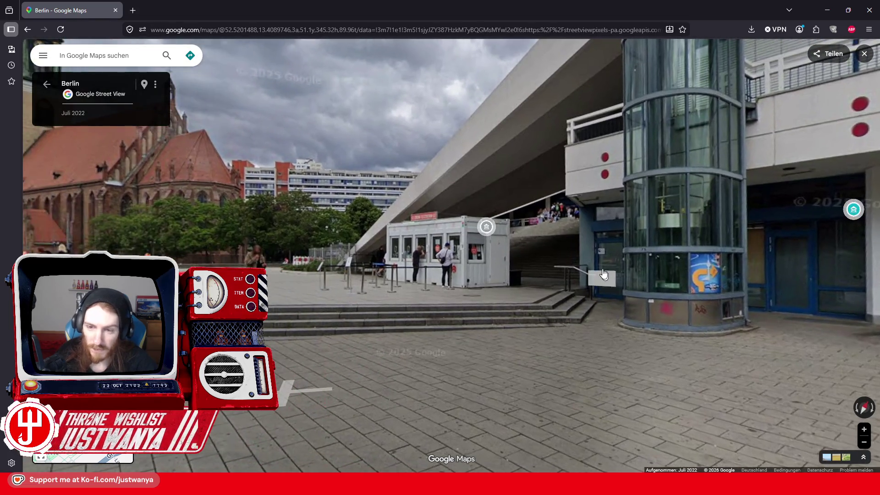
left_click_drag(384, 325, 658, 315)
left_click_drag(596, 308, 737, 304)
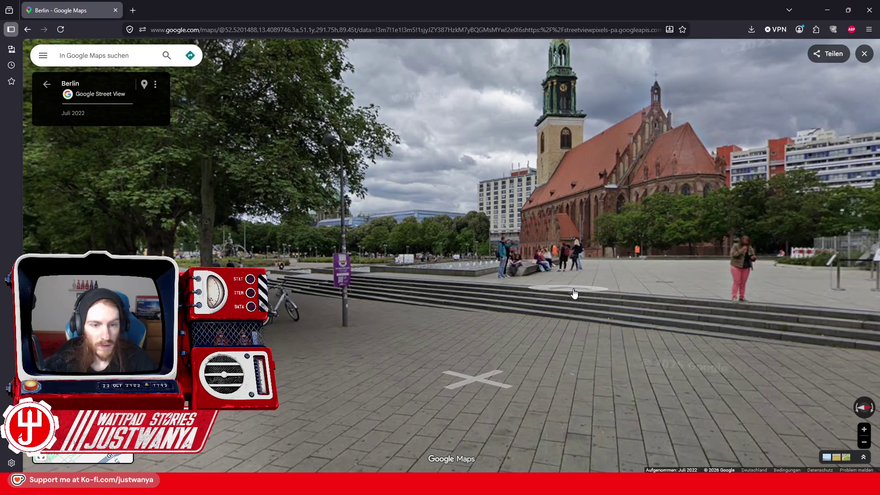
mouse_move(564, 304)
left_mouse_down()
mouse_move(508, 300)
mouse_move(759, 293)
left_mouse_up()
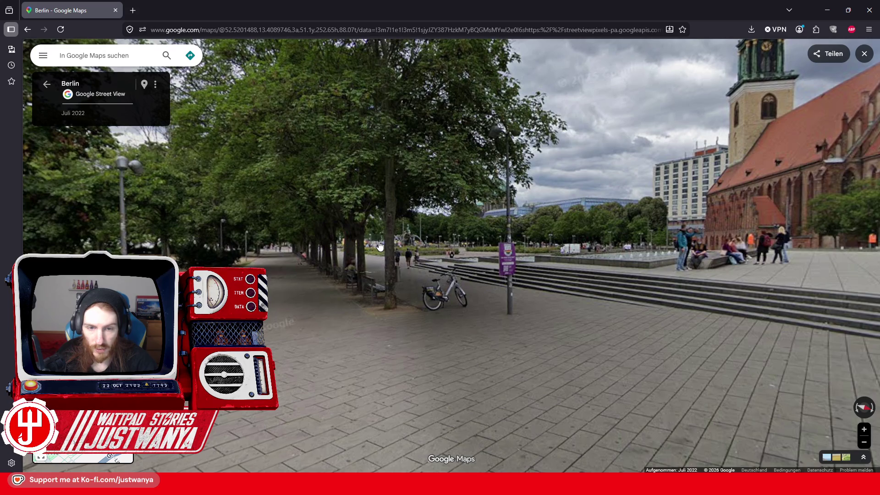
left_click_drag(705, 371, 442, 312)
left_click_drag(568, 314, 371, 314)
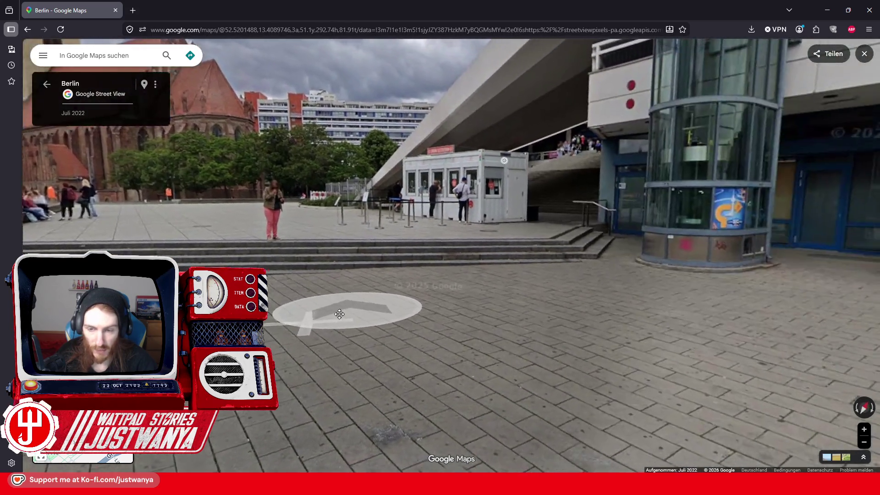
left_click(528, 292)
left_click(535, 291)
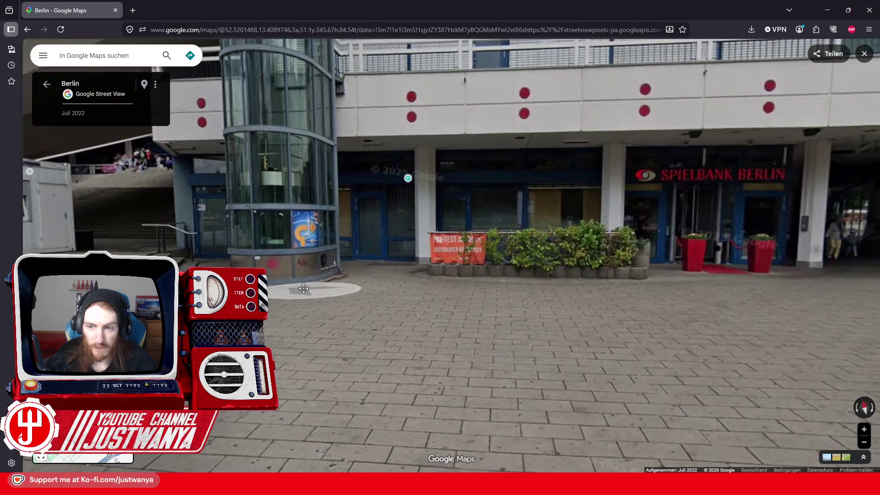
mouse_move(568, 291)
left_mouse_down()
mouse_move(398, 290)
mouse_move(397, 300)
left_mouse_up()
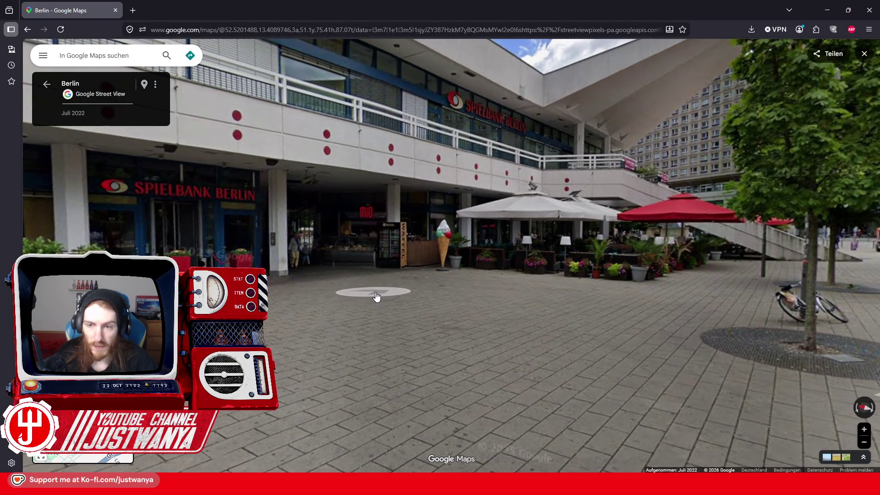
left_click_drag(316, 279, 687, 412)
left_click(708, 416)
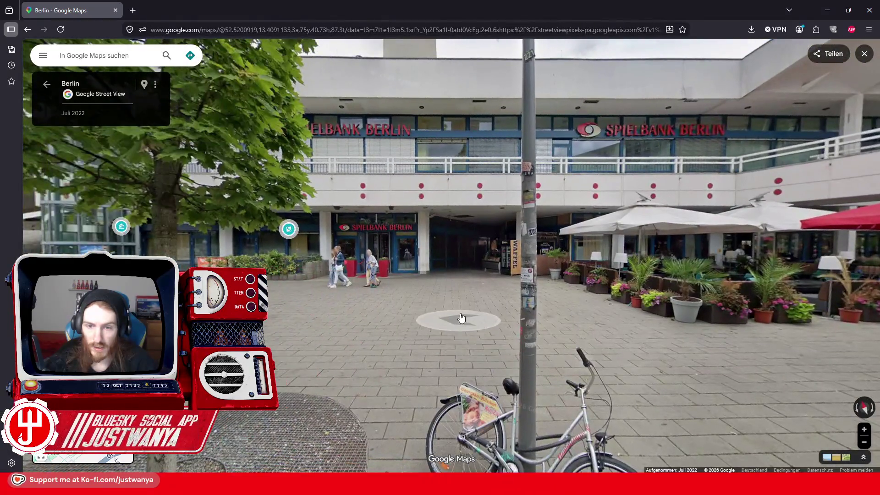
left_click(458, 319)
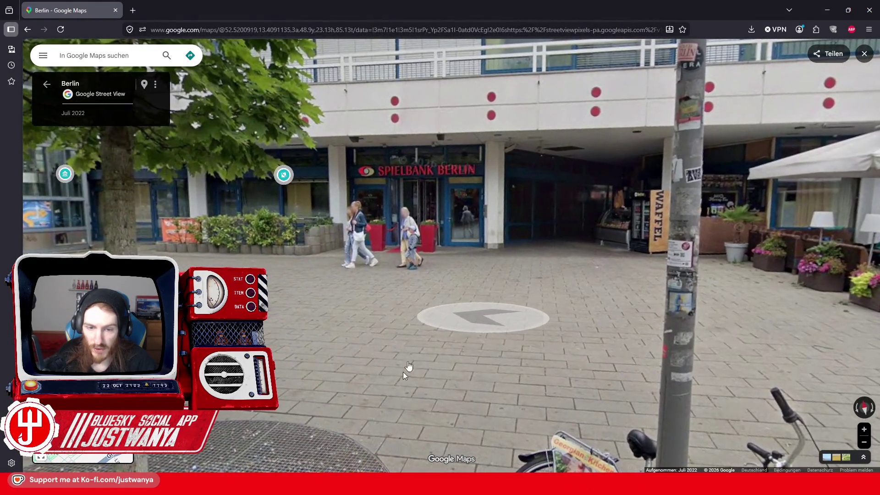
left_click(302, 392)
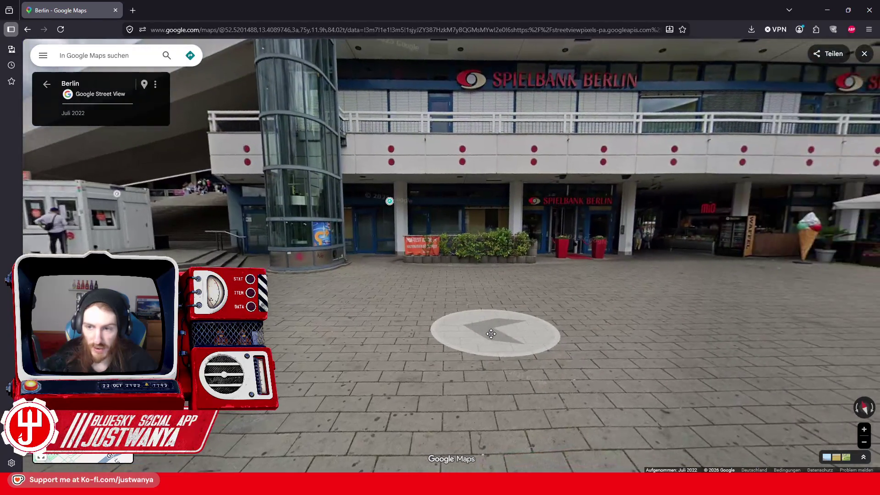
left_click(549, 333)
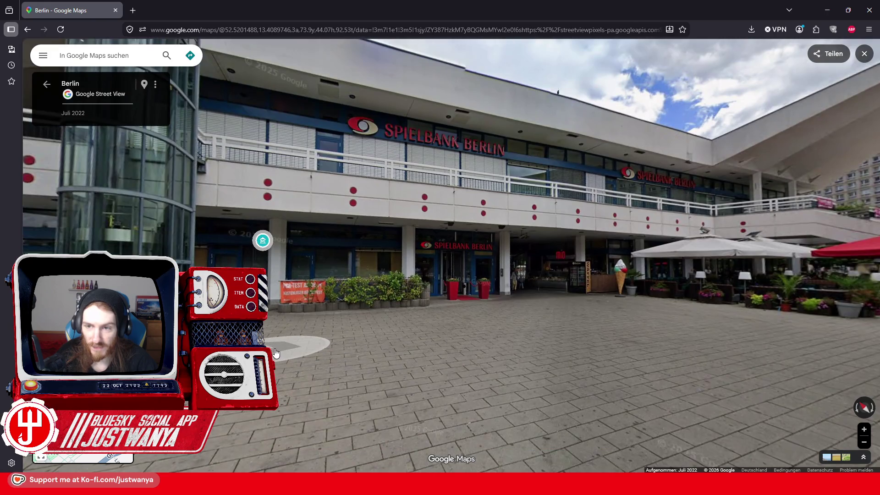
mouse_move(275, 353)
left_mouse_down()
mouse_move(456, 337)
mouse_move(668, 346)
left_mouse_up()
left_click_drag(455, 369, 465, 373)
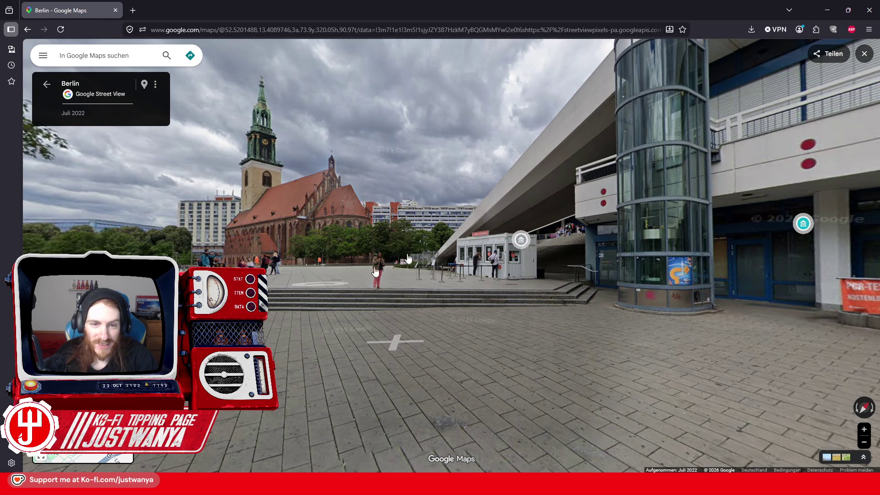
left_click(825, 13)
left_click(570, 188)
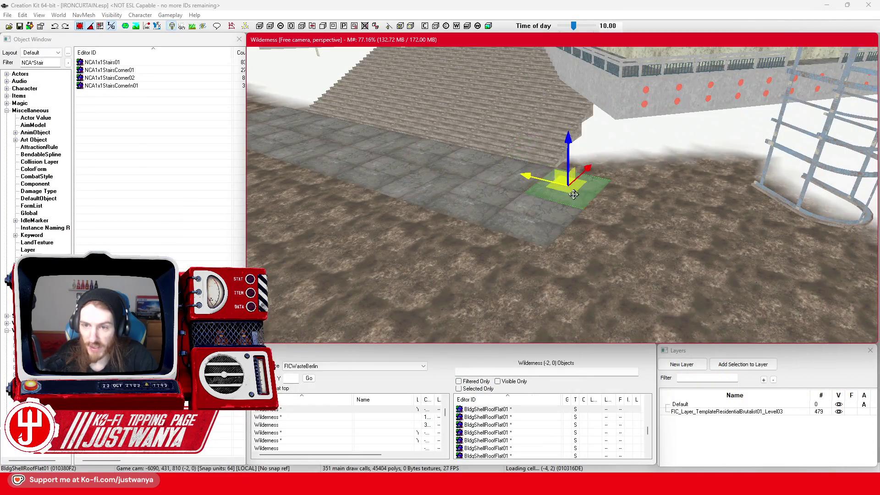
Step: Centre on the small stair piece and switch it to move mode
key("f")
left_click(574, 162)
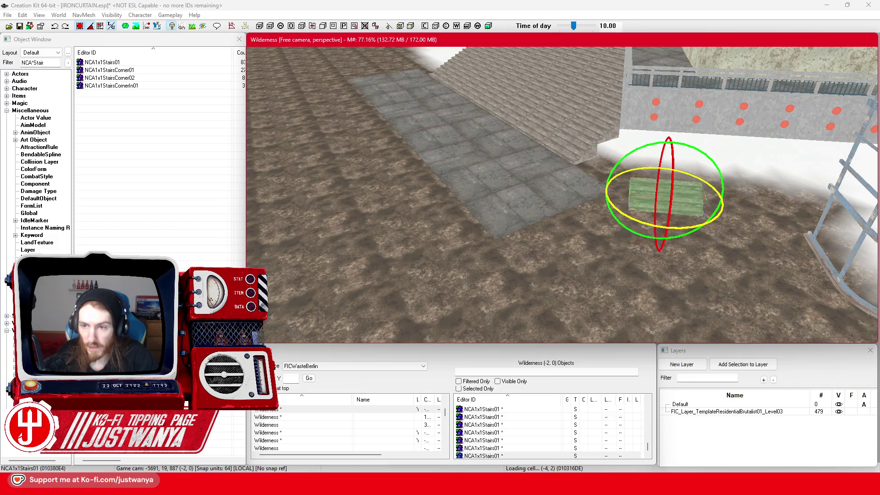
key("w")
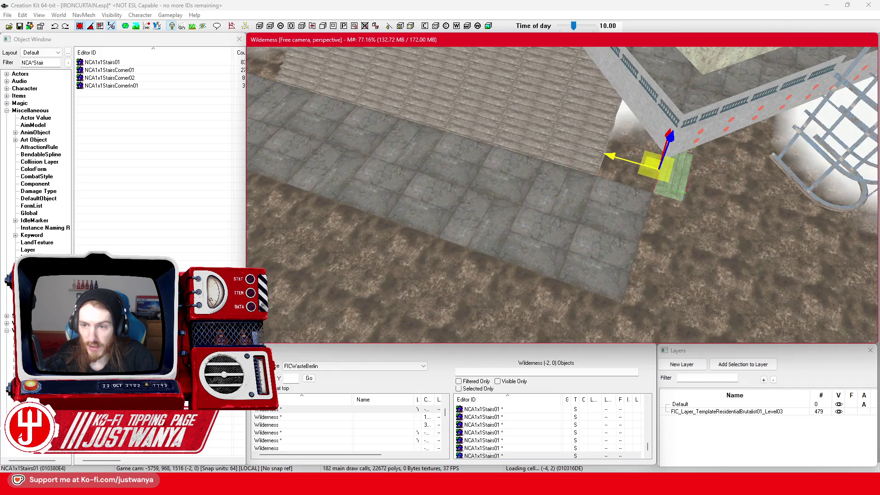
key("w")
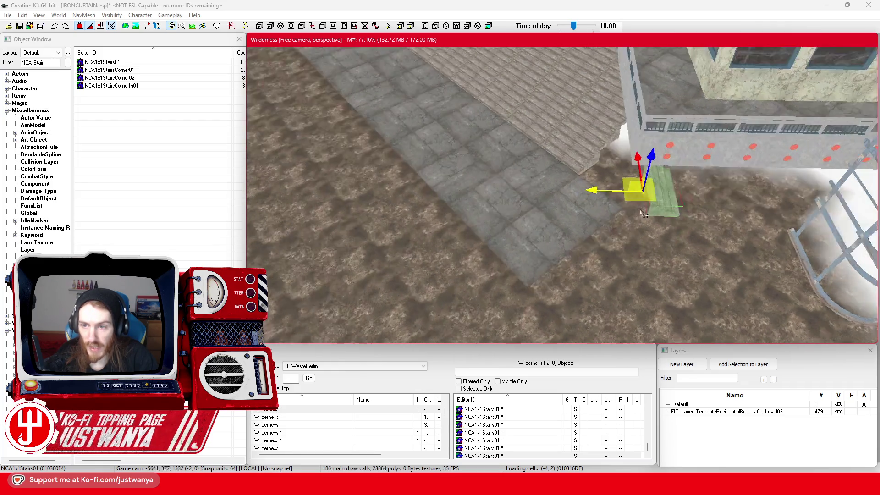
key("f")
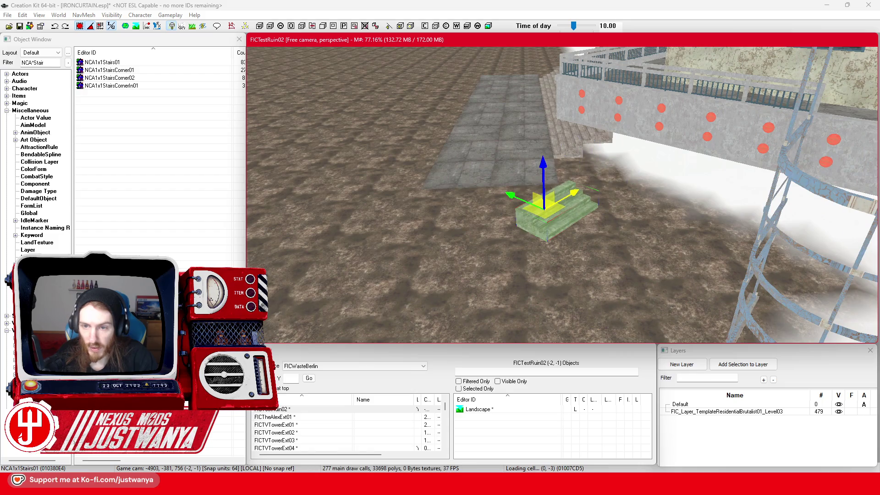
Step: Rotate the BldgShellRoofFlatCorner01Flat corner tile and move it to the paving end
left_click(573, 188)
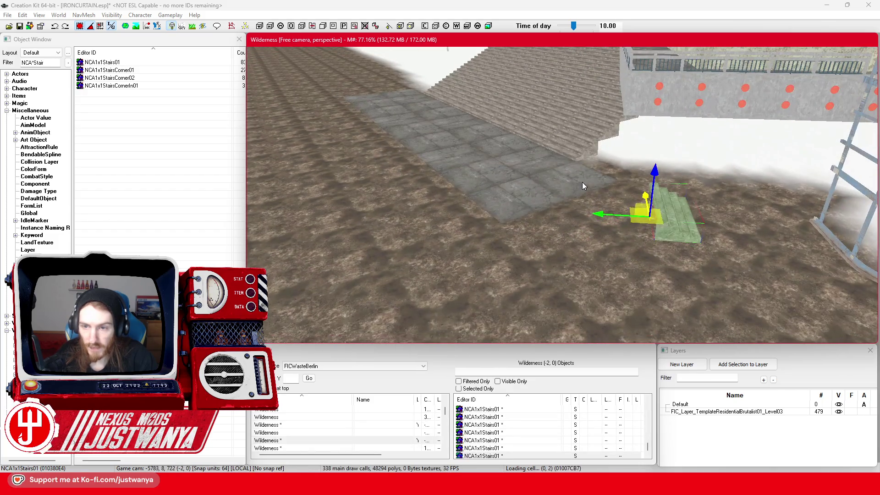
scroll(568, 197, "up", 3)
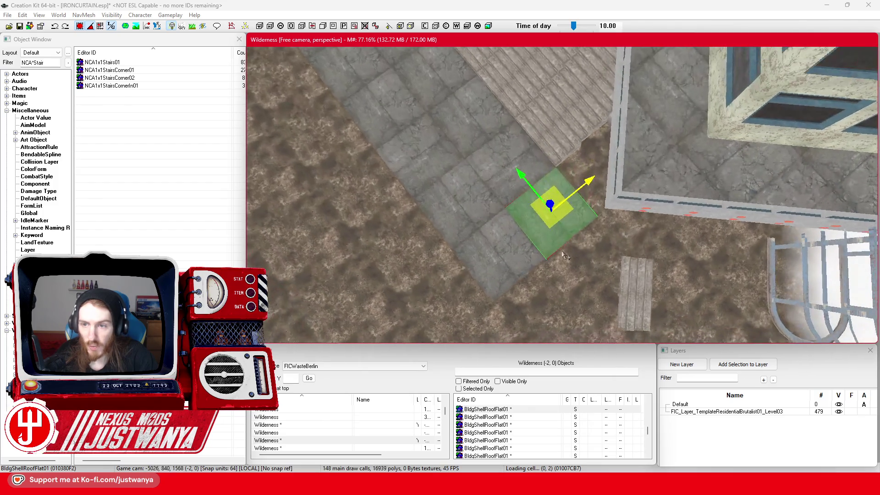
left_click(645, 154)
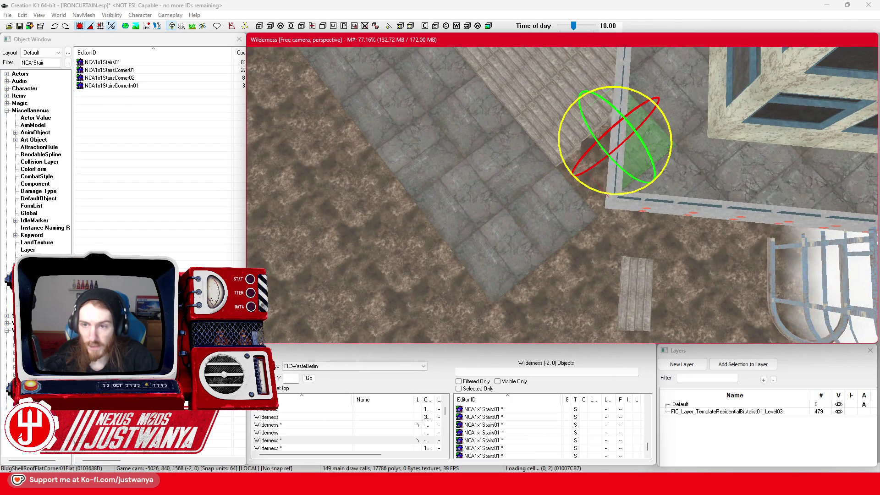
left_click_drag(651, 106, 620, 91)
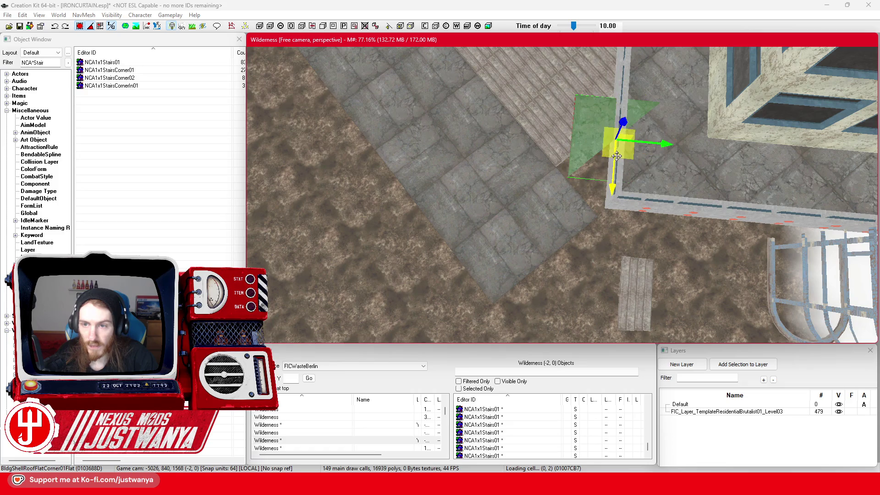
left_click_drag(614, 149, 598, 268)
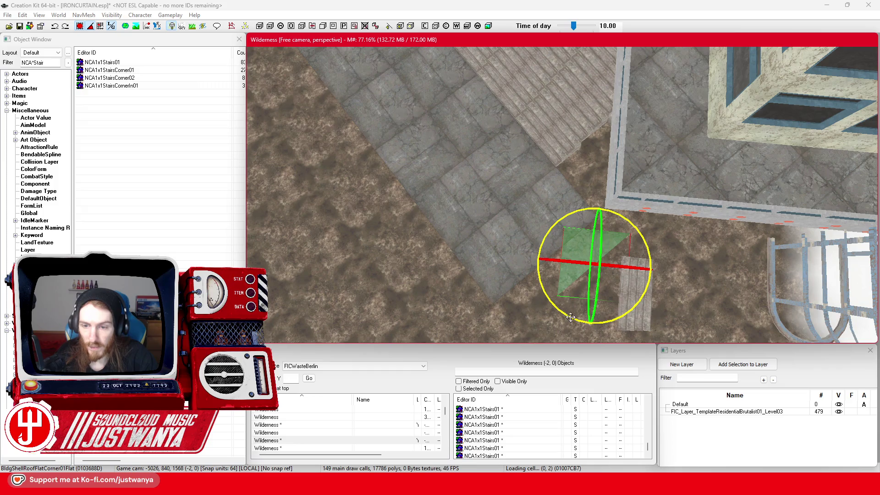
key("shift")
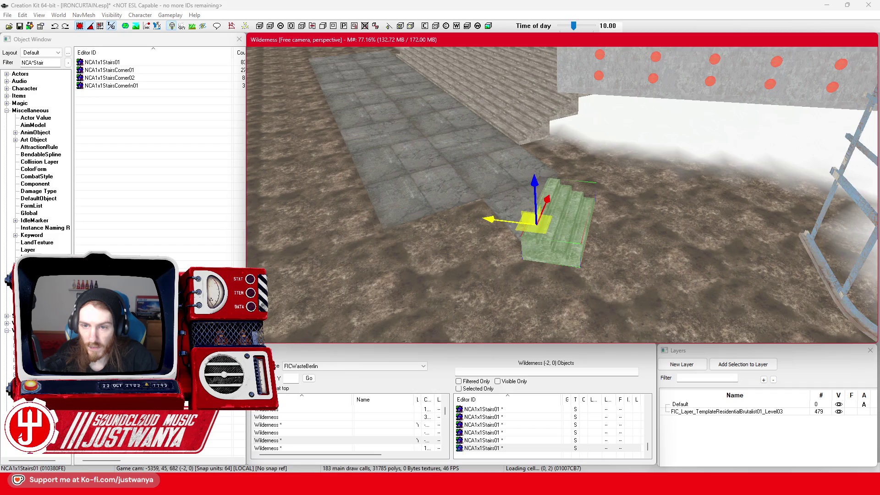
Step: Duplicate the NCA1x1Stairs01 piece and drag the copy and floor tile onto the grey stone path
key("shift")
key("shift")
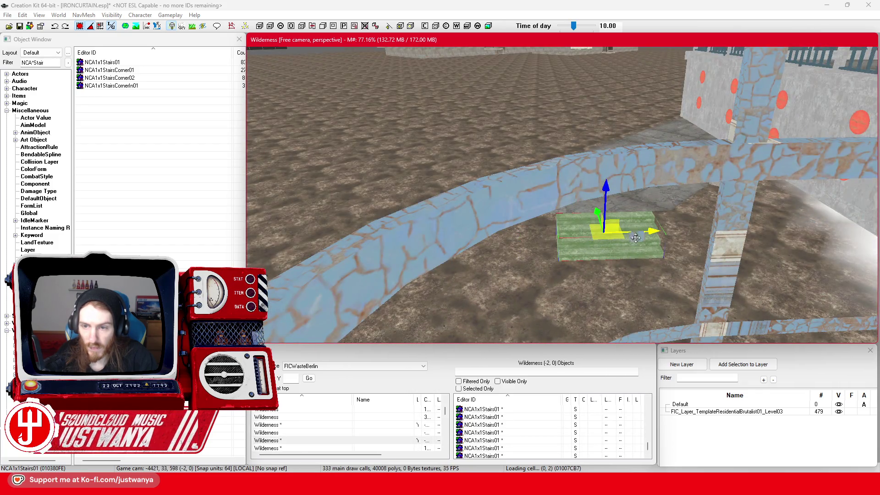
key("shift")
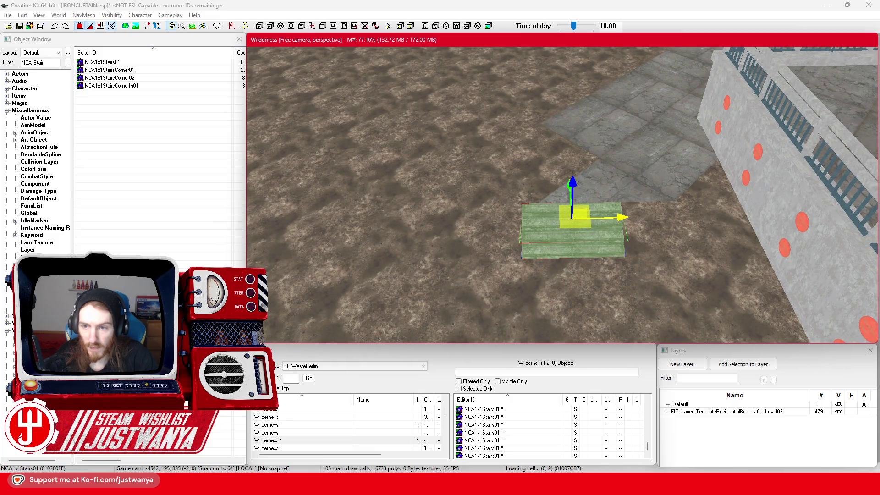
key("ctrl+d")
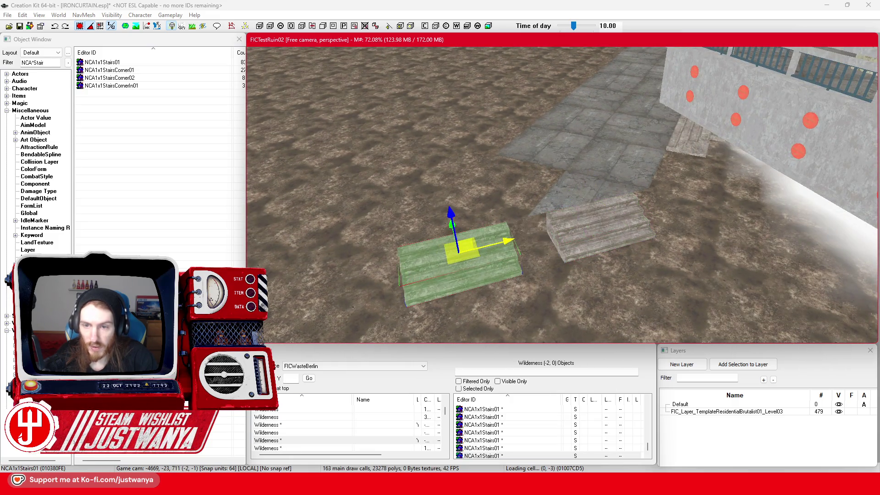
left_click_drag(458, 251, 494, 242)
key("shift")
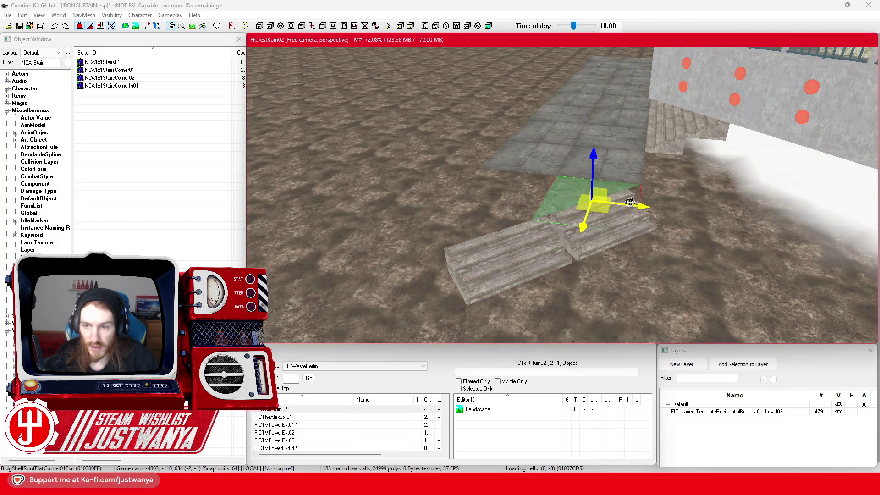
mouse_move(630, 202)
left_mouse_down()
mouse_move(494, 202)
mouse_move(503, 216)
mouse_move(495, 243)
left_mouse_up()
key("shift")
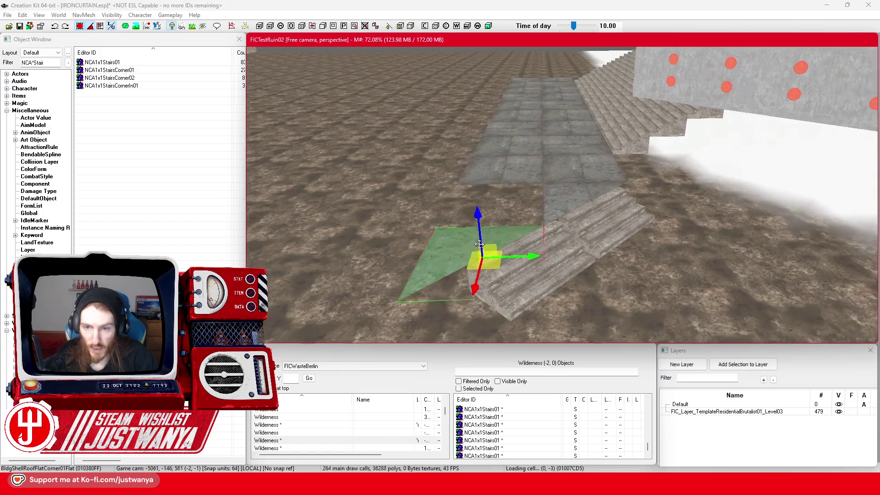
key("shift")
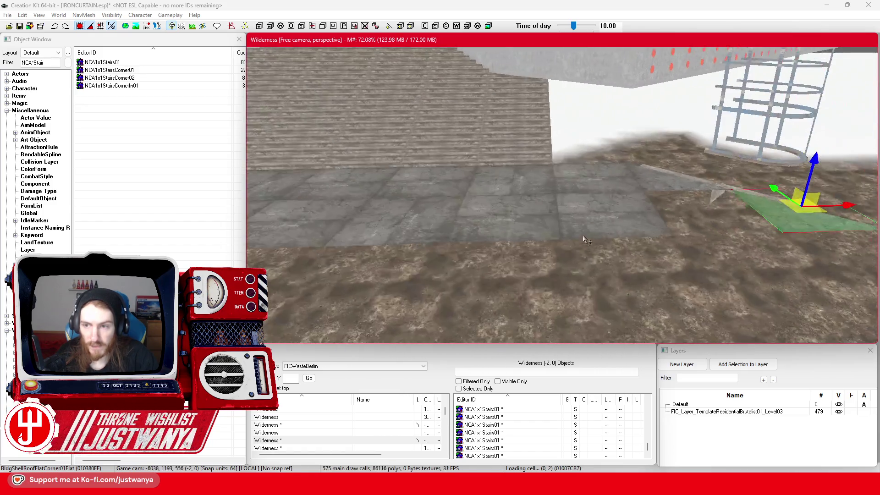
mouse_move(610, 155)
left_mouse_down()
mouse_move(597, 140)
mouse_move(589, 230)
left_mouse_up()
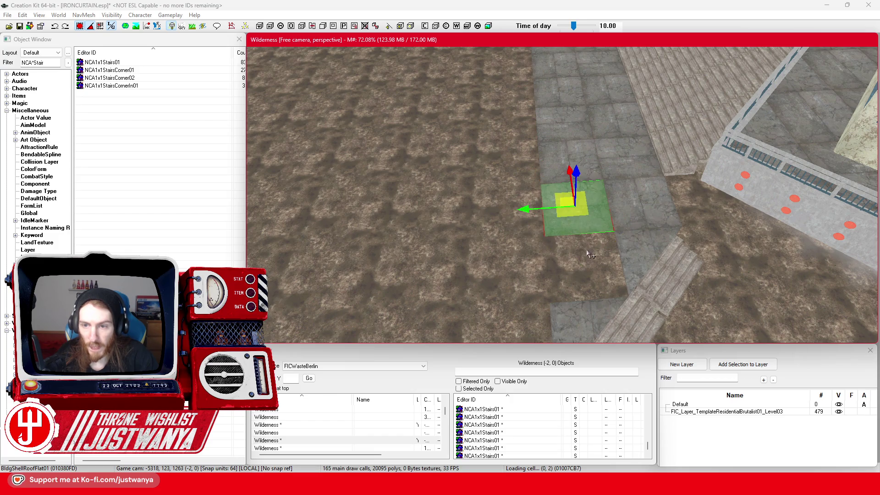
Step: Slide the BldgShellRoofFlat01 floor tiles onto the dirt and along the stone path
left_click_drag(568, 170, 570, 216)
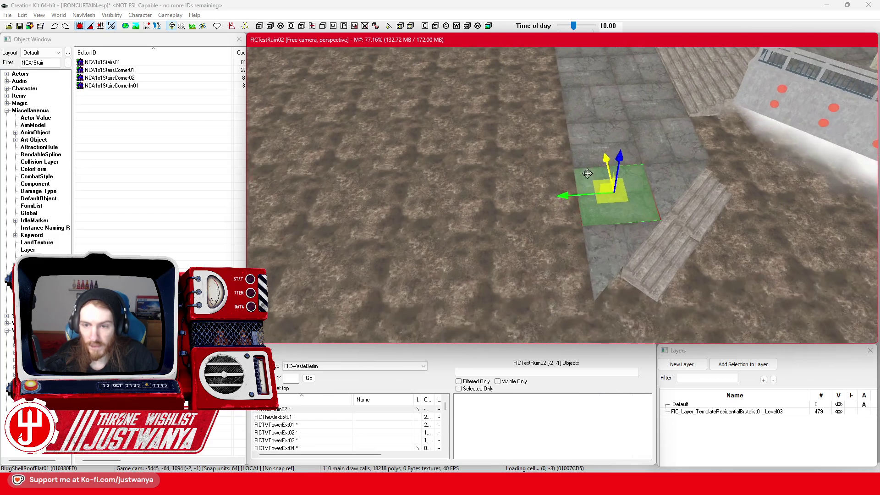
key("w")
left_click_drag(584, 143, 517, 143)
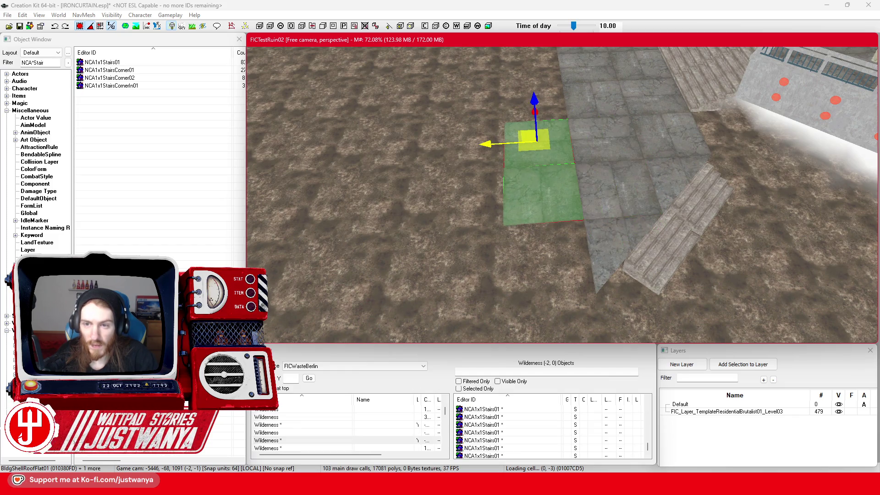
left_click(558, 147)
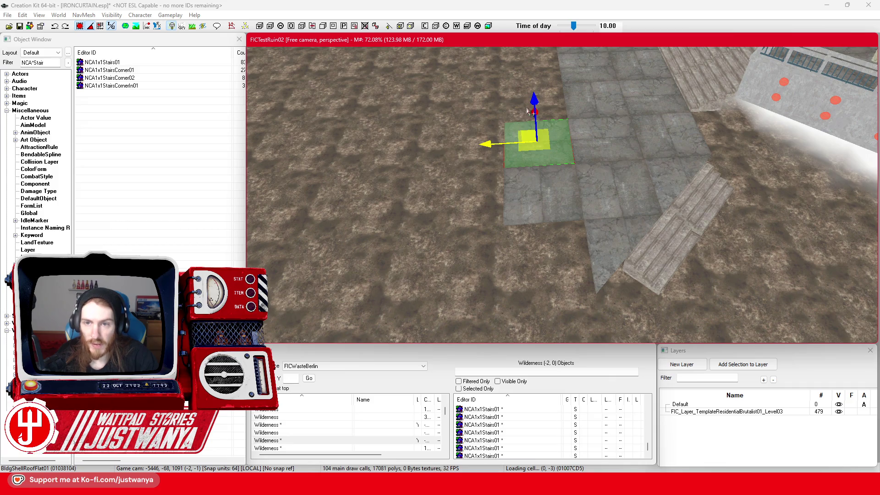
left_click(569, 195)
left_click(562, 137, "ctrl")
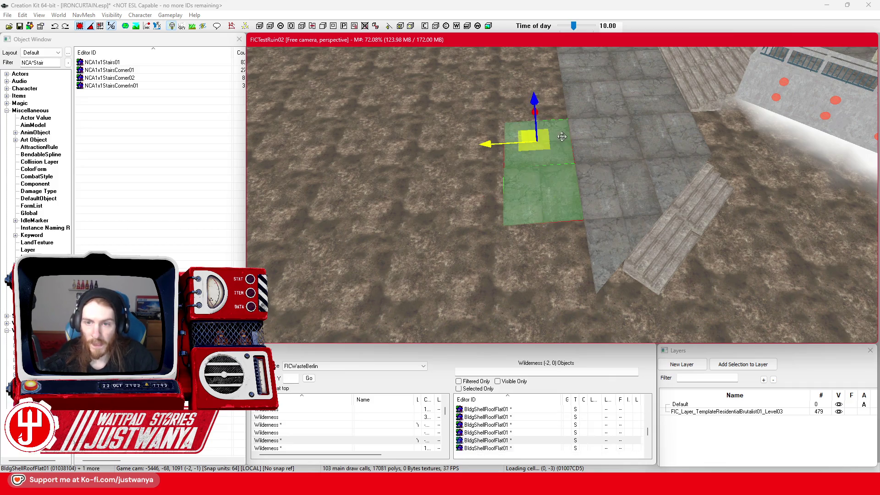
left_click_drag(538, 142, 587, 168)
Step: Place an NCA1x1StairsCorner01 corner stairs piece in front of the straight stairs
left_click(545, 142)
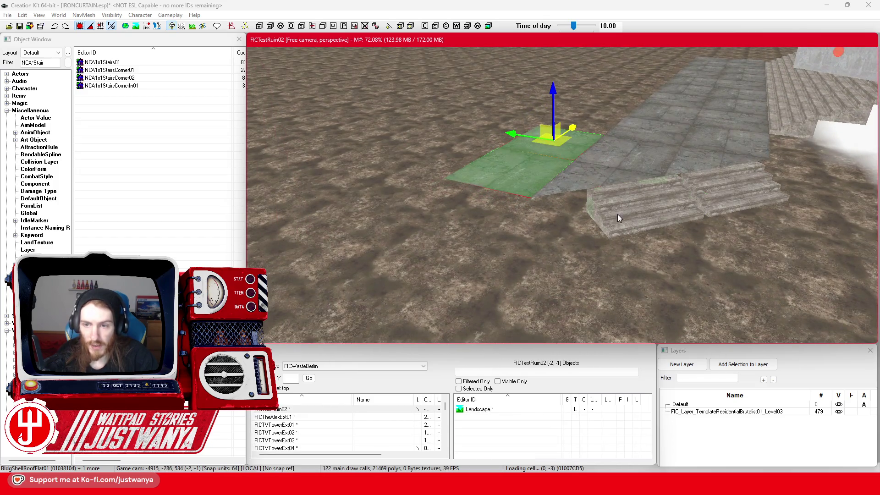
scroll(577, 213, "up", 2)
left_click_drag(577, 212, 636, 213)
left_click_drag(109, 69, 522, 256)
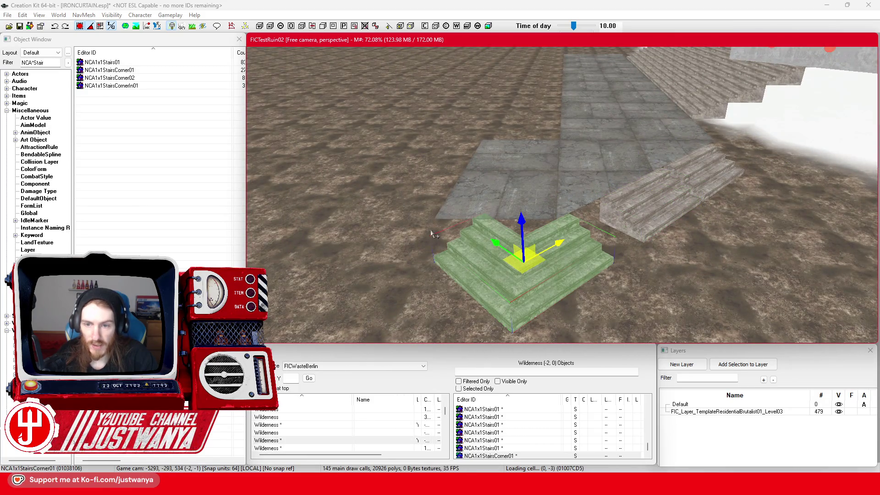
Step: Swap to the NCA1x1StairsCorner02 variant and slide the straight stairs against the corner piece
key("period")
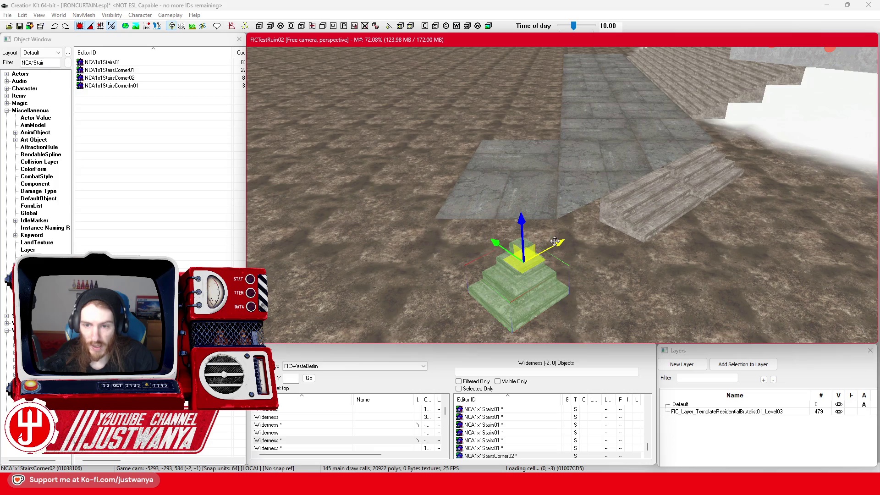
left_click_drag(554, 242, 588, 224)
left_click(681, 199)
left_click_drag(682, 198, 628, 201)
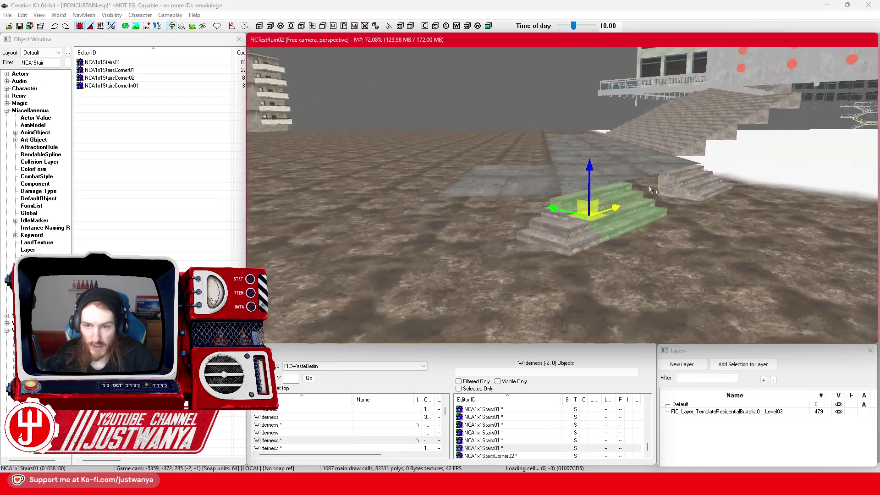
scroll(650, 190, "up", 3)
left_click(723, 197)
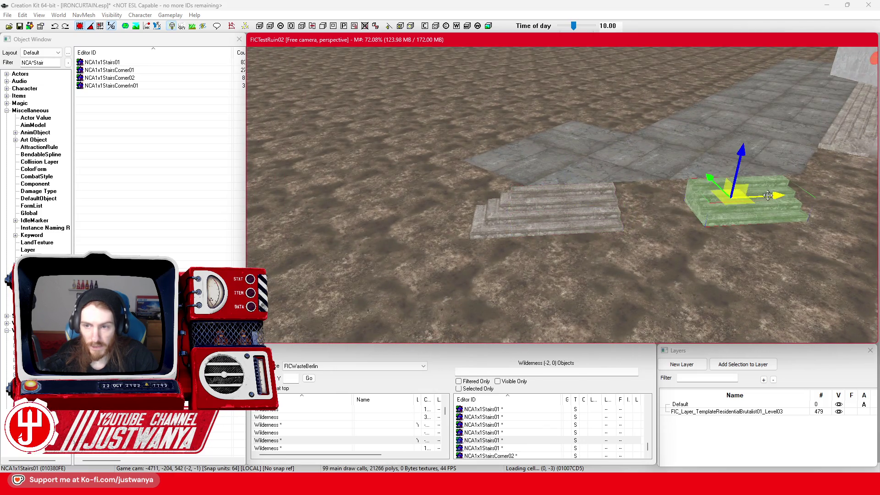
mouse_move(768, 195)
left_mouse_down()
mouse_move(662, 197)
mouse_move(664, 207)
left_mouse_up()
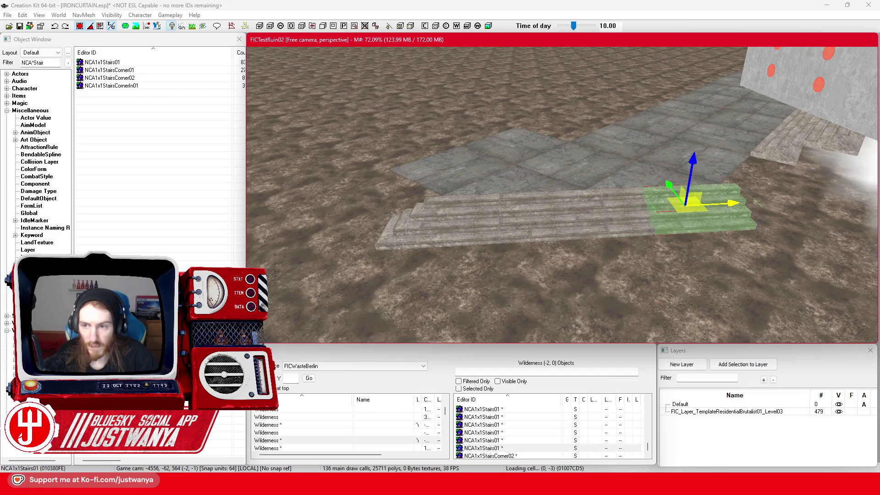
Step: Nudge the selected stairs piece down and left to meet the grey stairs
left_click_drag(641, 206, 610, 209)
key("f")
key("e")
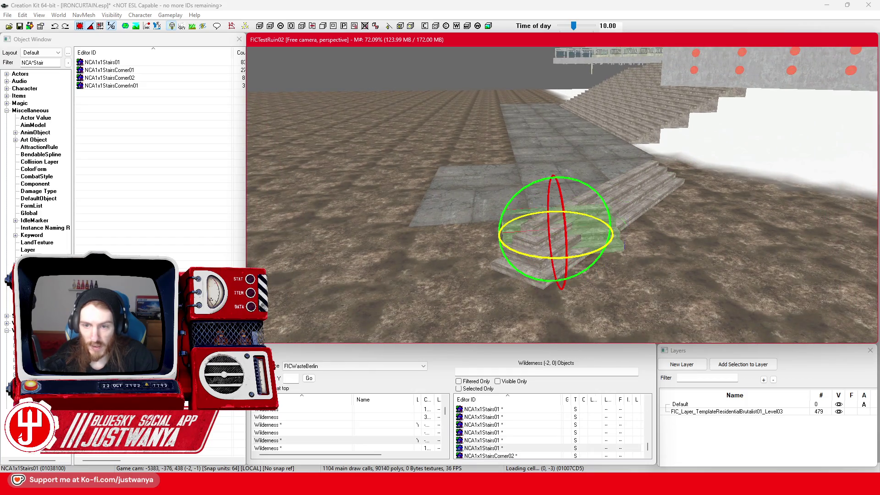
left_click_drag(545, 271, 543, 284)
left_click_drag(563, 194, 563, 218)
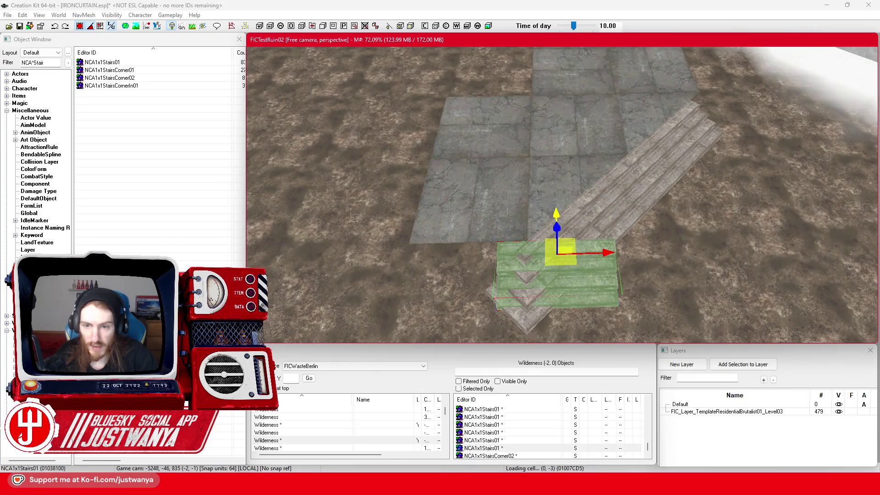
mouse_move(602, 247)
left_mouse_down()
mouse_move(523, 236)
mouse_move(471, 254)
left_mouse_up()
scroll(540, 231, "down", 3)
Step: Check each corner and straight stairs piece, shifting the plaza-edge stairs to the right
left_click(495, 275)
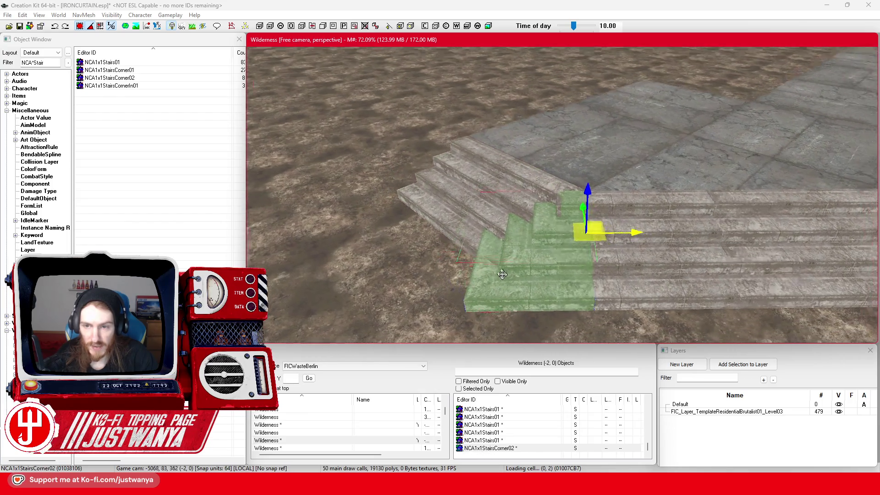
left_click(555, 244)
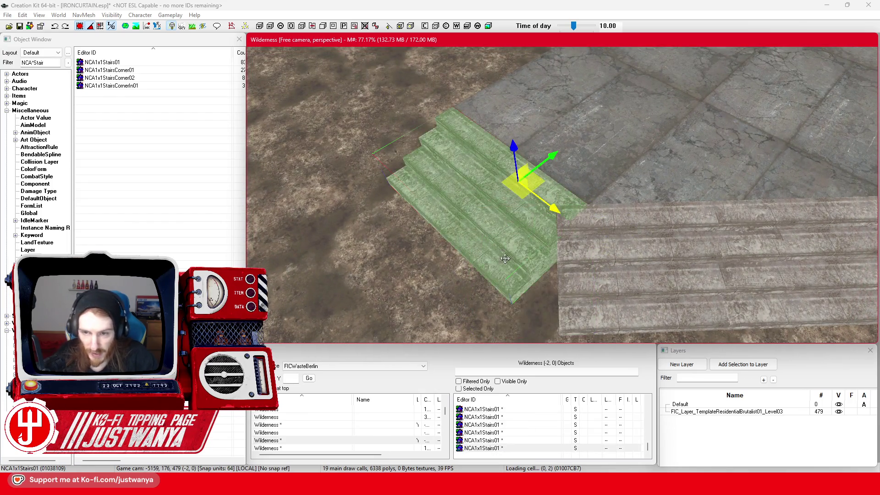
left_click(653, 198)
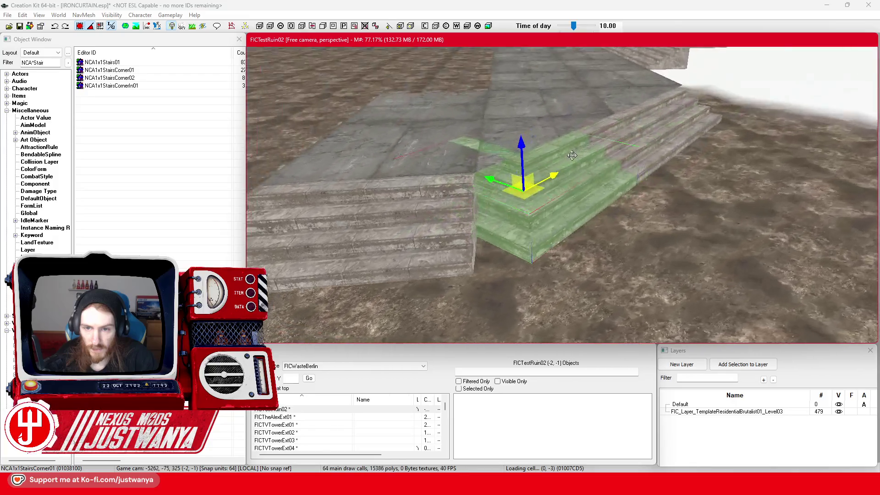
left_click(416, 223)
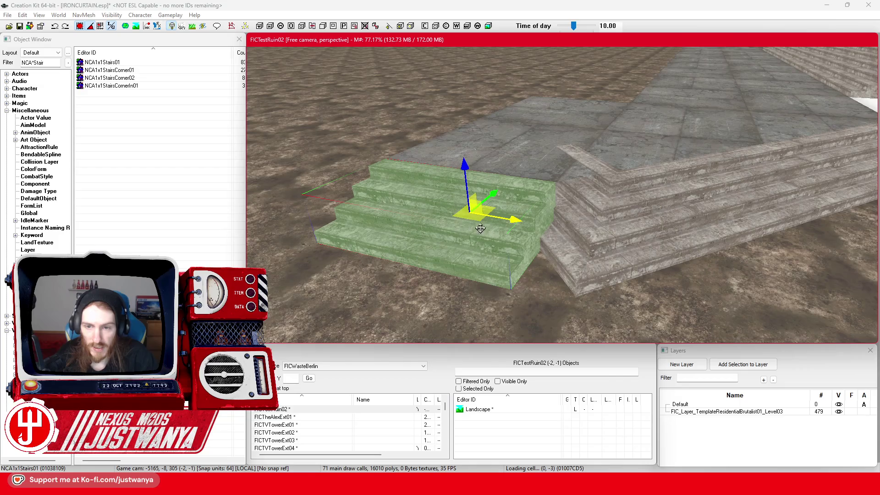
left_click(565, 227)
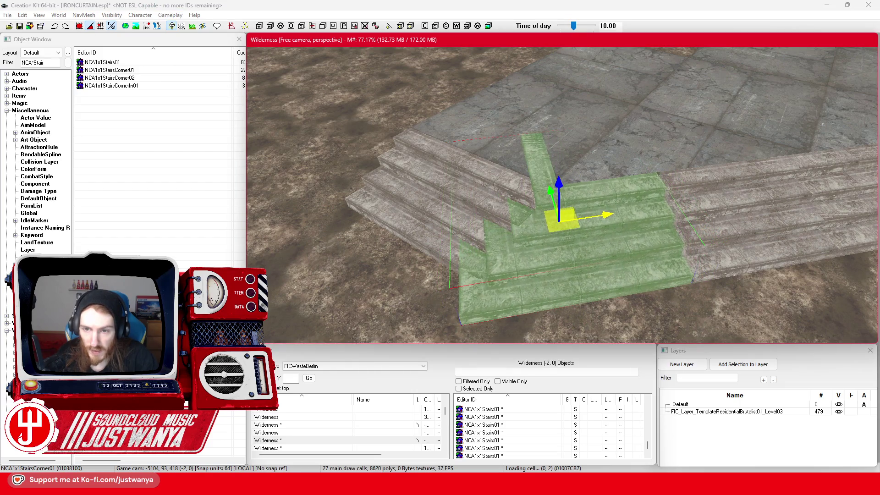
left_click(784, 205)
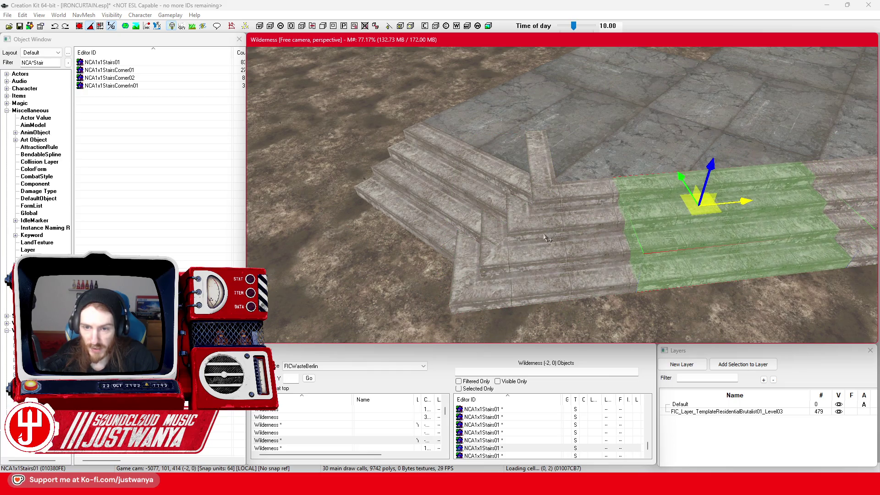
left_click(433, 213)
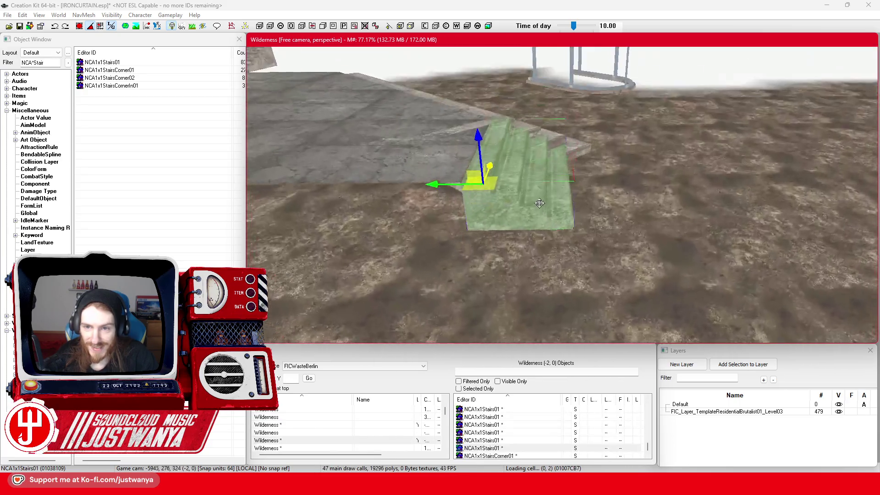
left_click_drag(538, 216, 570, 216)
left_click(54, 27)
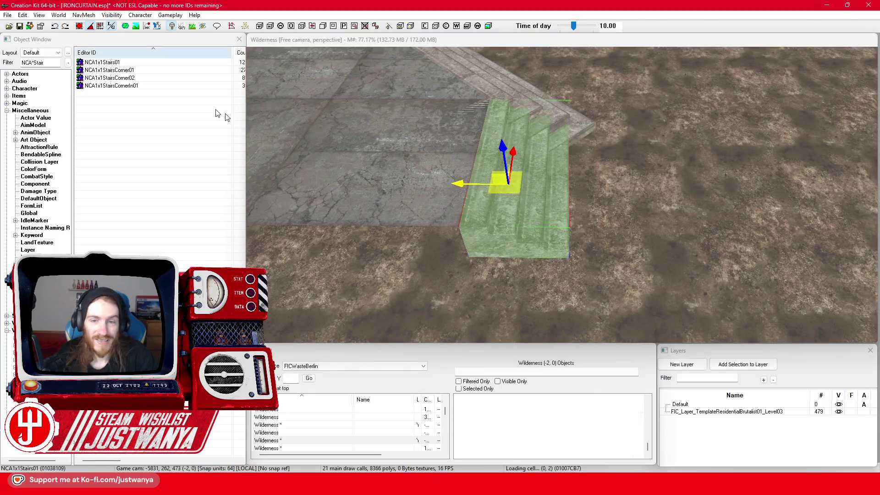
Step: Undo the last stairs move and orbit around the corner stairs and building
key("ctrl+z")
left_click(543, 240)
key("shift")
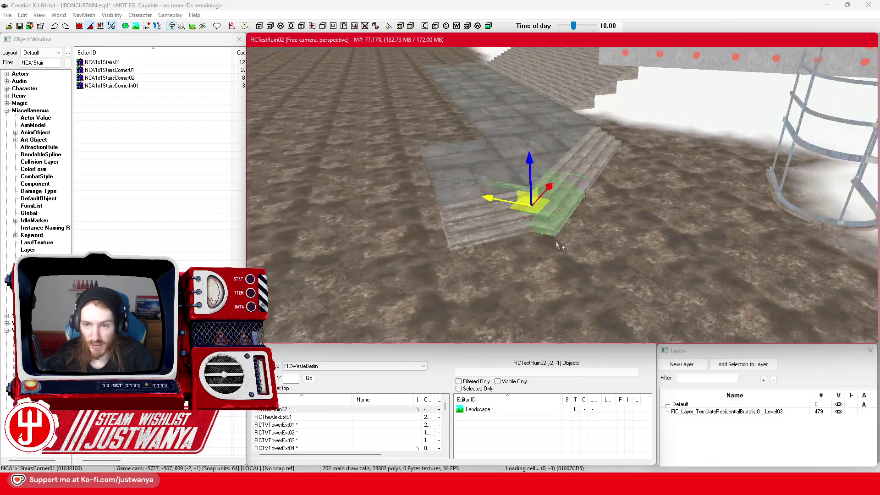
key("shift")
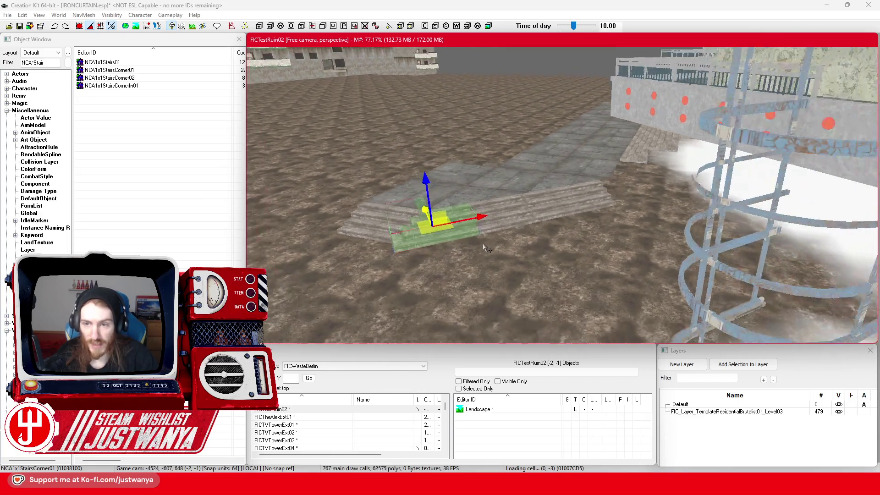
key("shift")
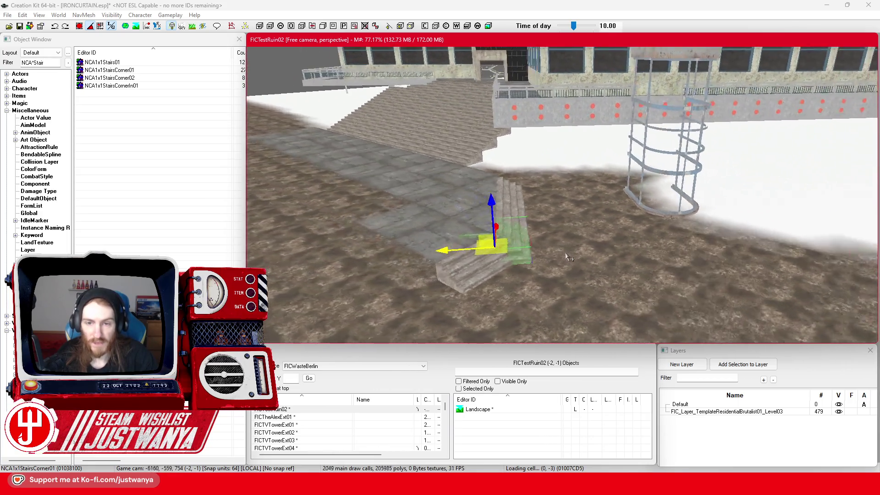
key("shift")
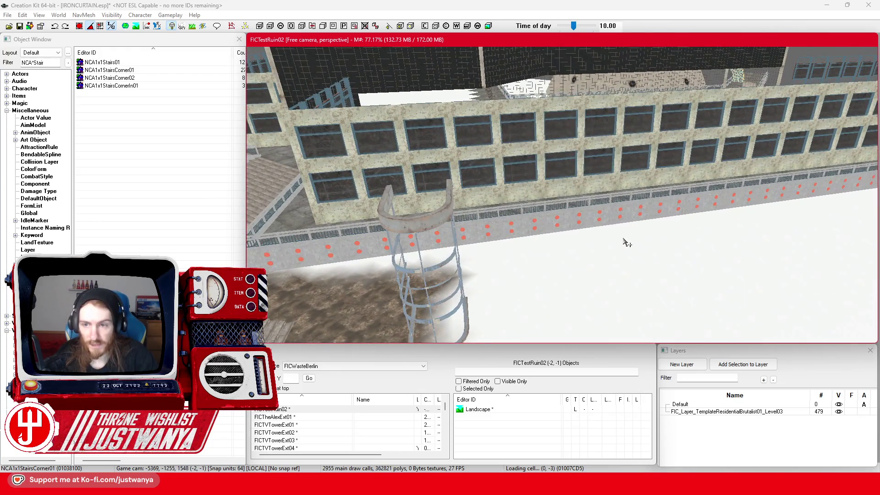
key("shift")
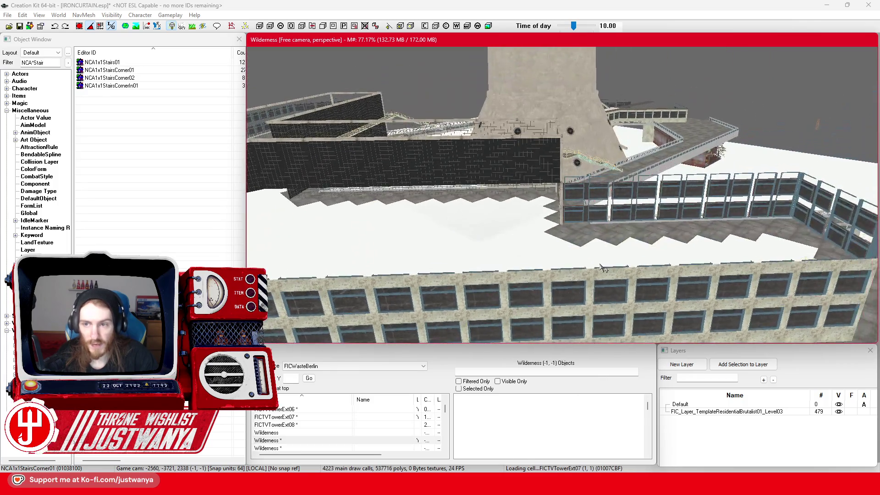
Step: Select a flat roof piece, view the tower's glass front, and save the IRONCURTAIN plugin
left_click(595, 215)
key("shift")
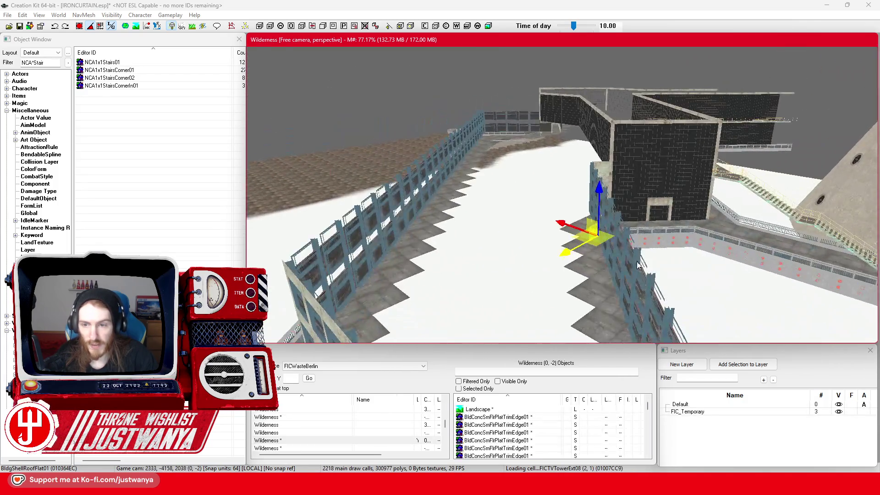
key("shift")
key("shift")
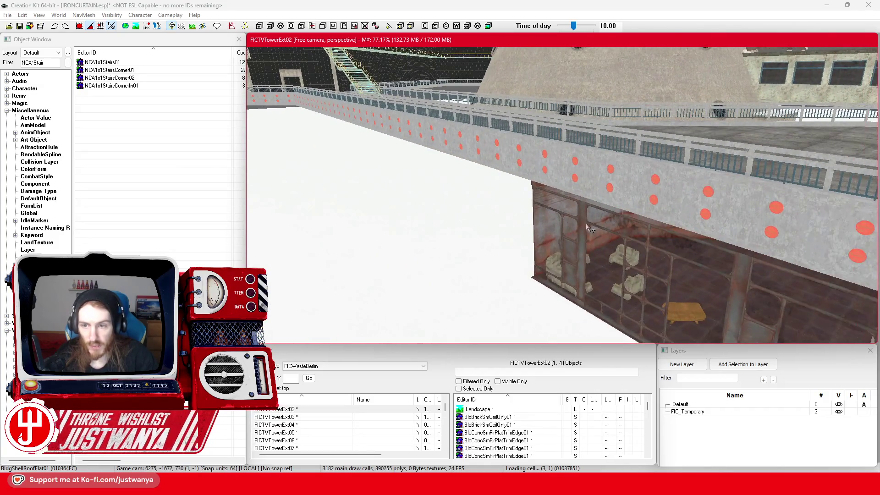
key("shift")
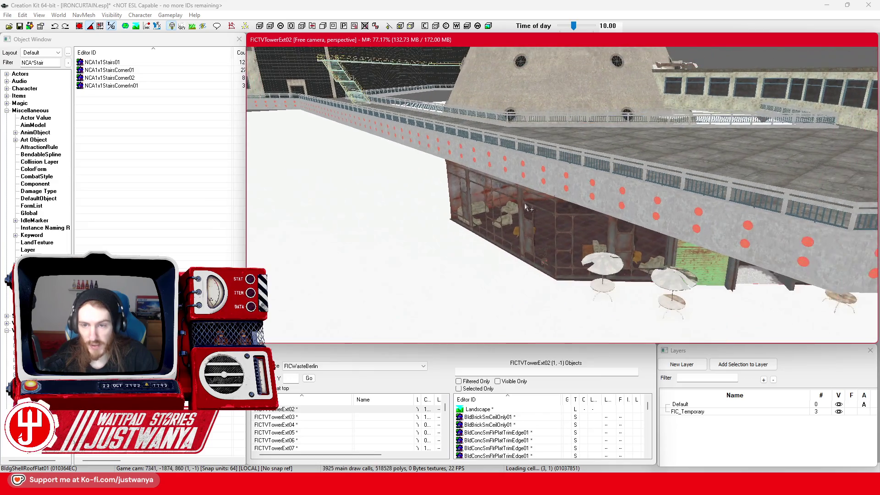
key("shift")
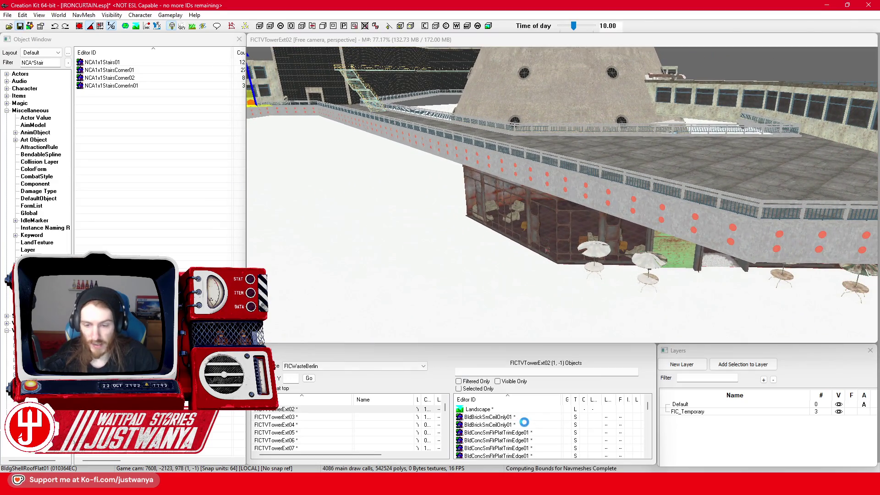
key("alt+Tab")
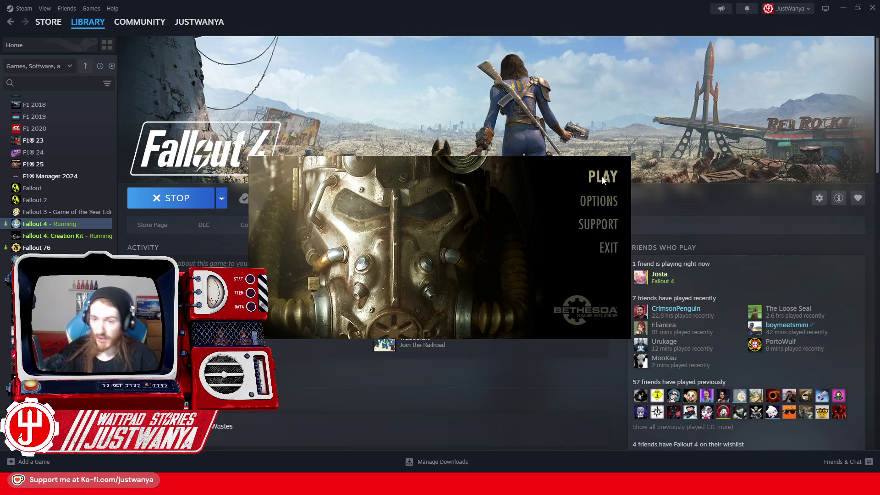
Step: Start Fallout 4 with PLAY in the launcher and switch to the game window
left_click(602, 177)
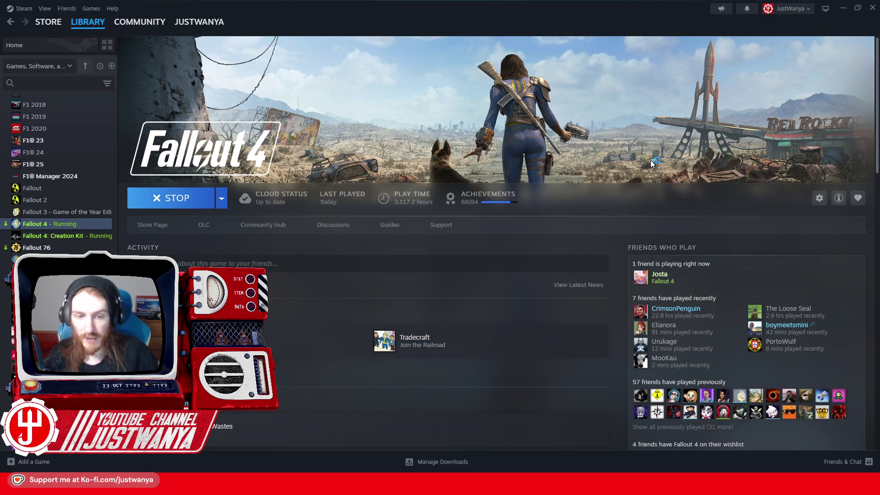
key("alt+Tab")
key("alt+Tab")
key("alt+Tab")
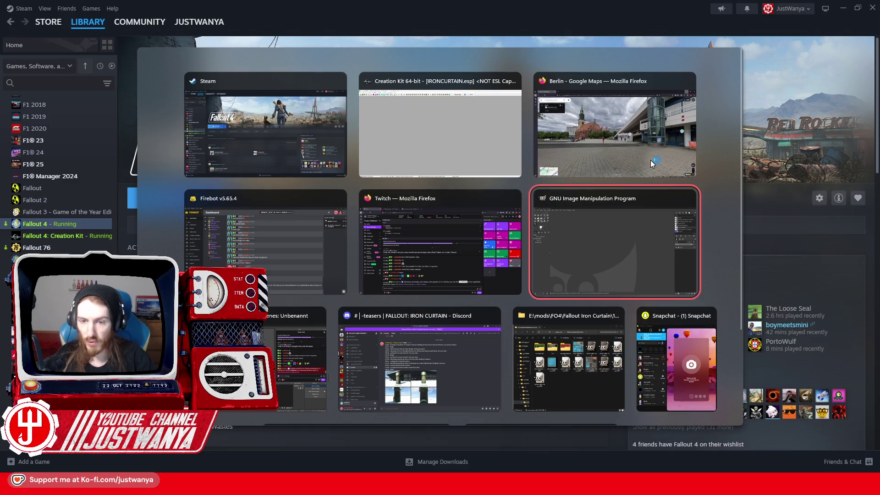
key("alt+Tab")
key("alt+Tab")
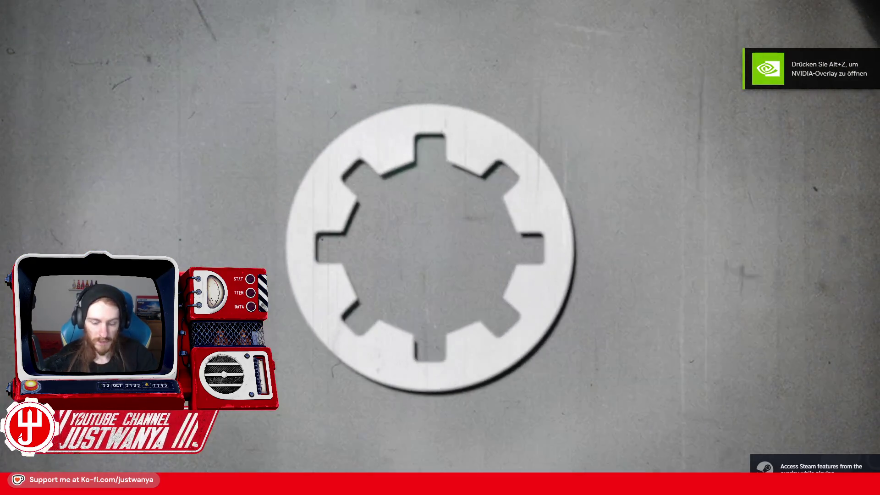
Step: Skip the title screen and use the coc console command to jump into the test cell
key("Return")
type("coc FIC")
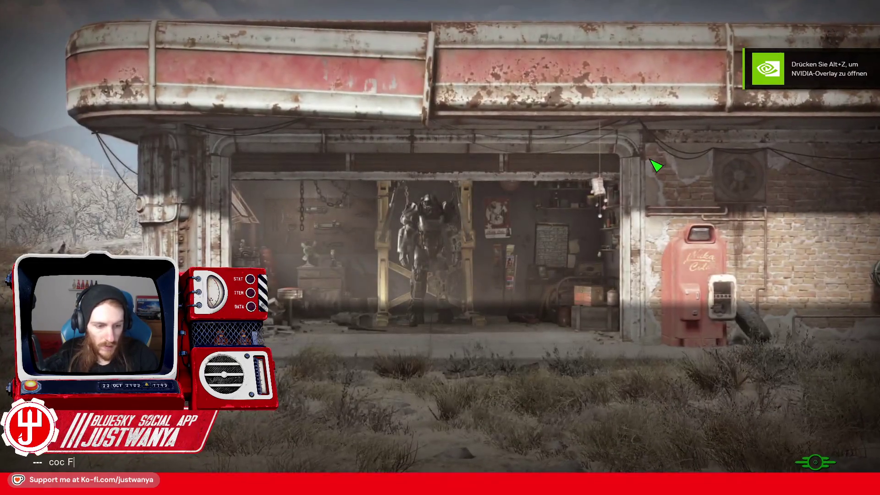
type("The")
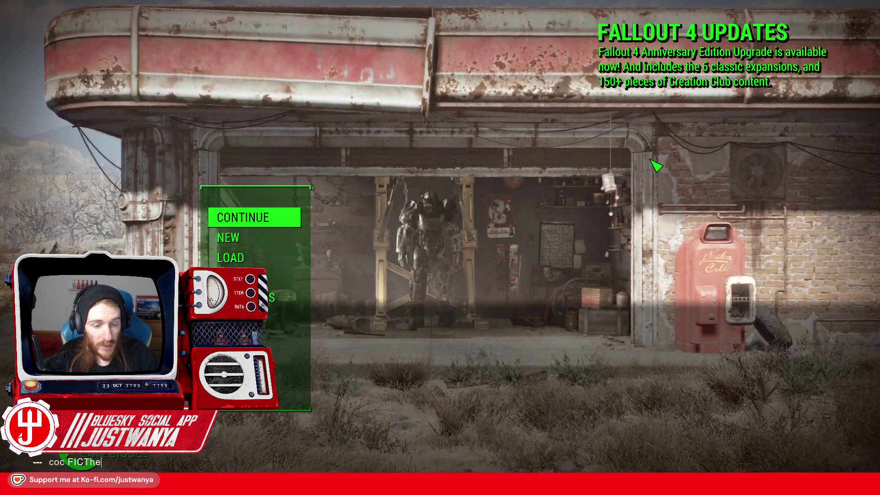
type("Alex")
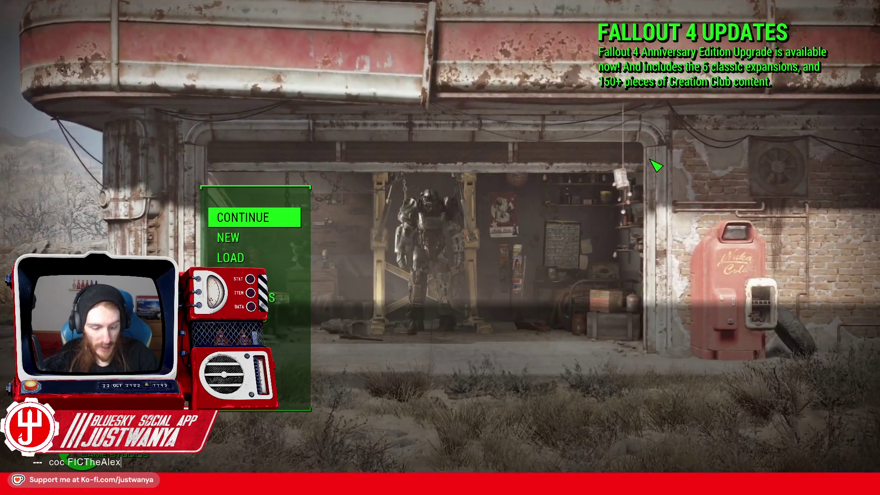
type("Entry")
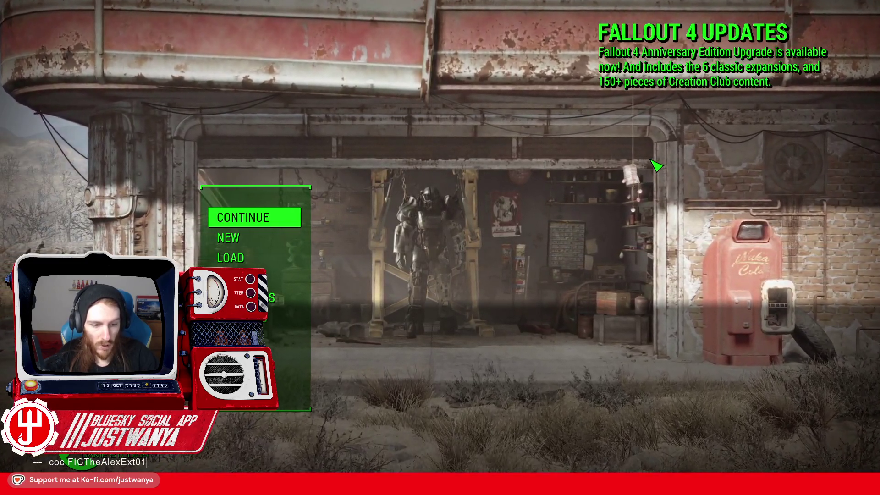
key("Return")
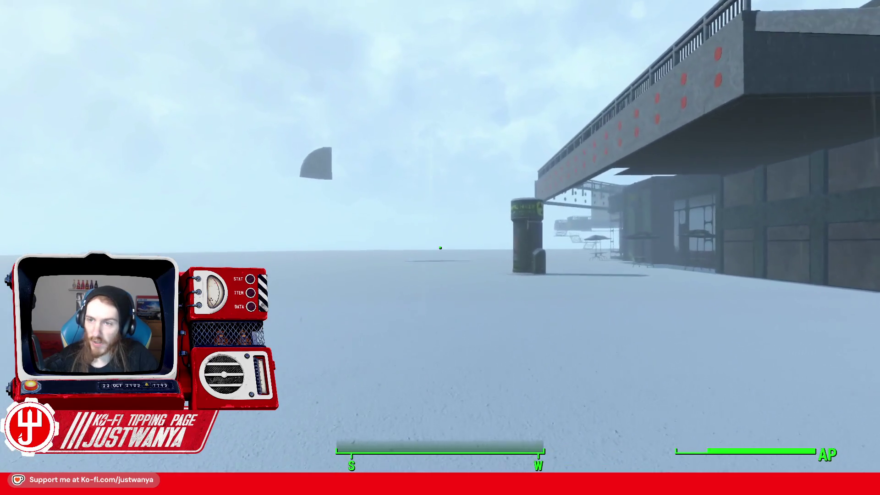
mouse_move(440, 248)
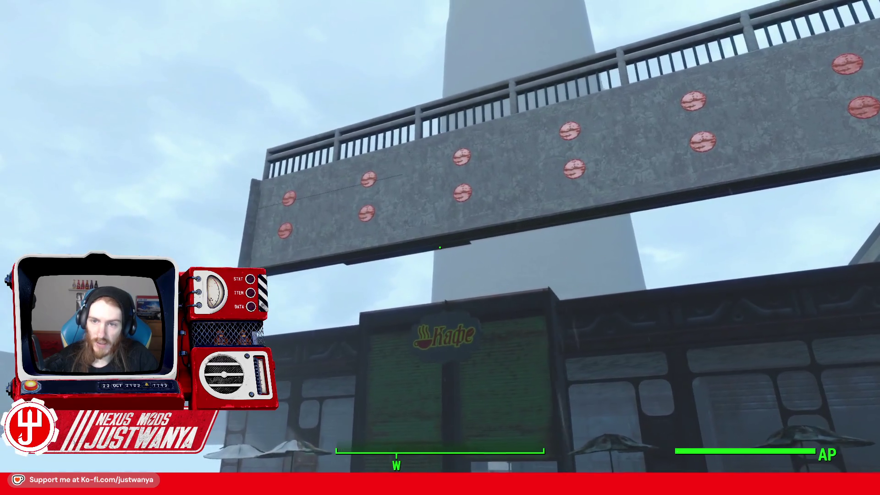
Step: Walk in-game from the cafe to under the red-dotted walkway, looking along it toward the fences
key("a")
key("w")
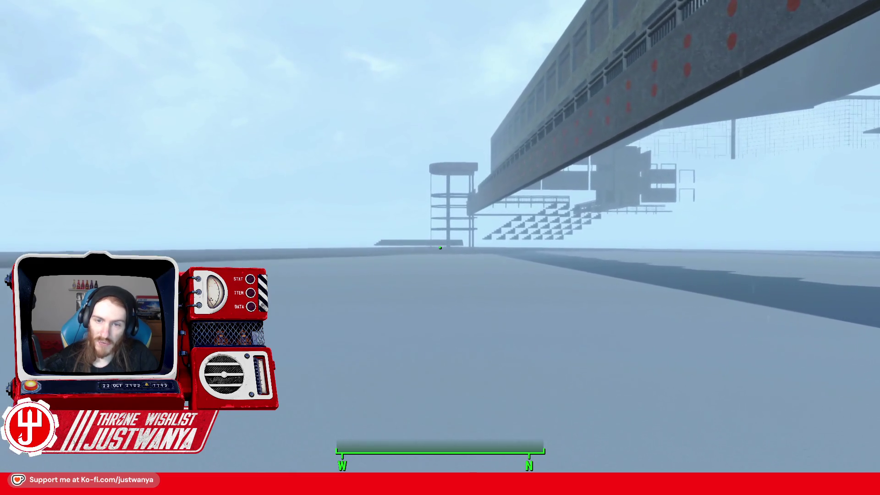
key("w")
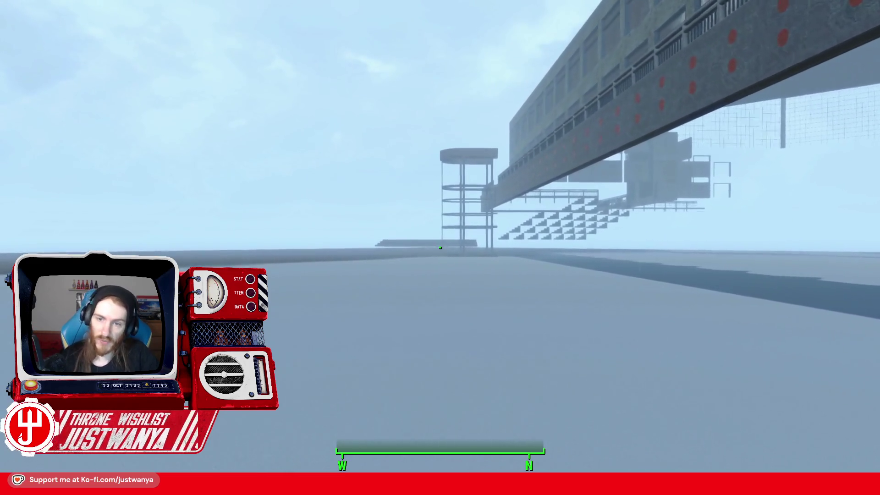
key("w")
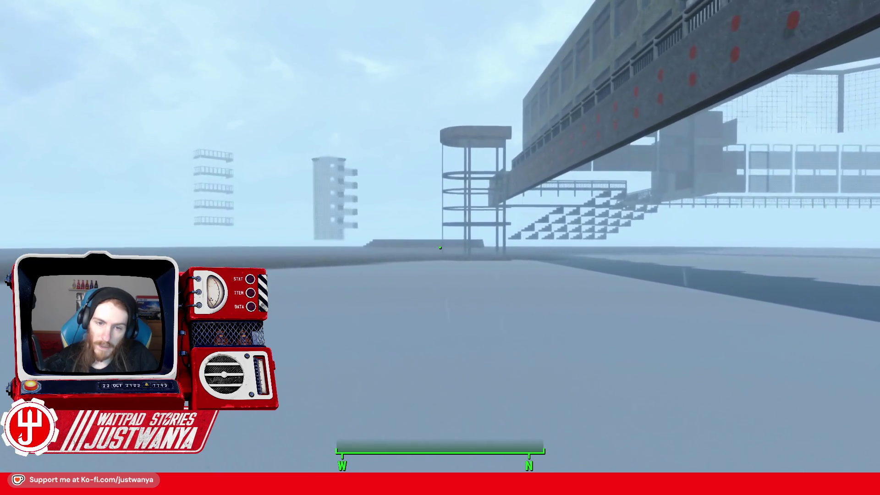
key("w")
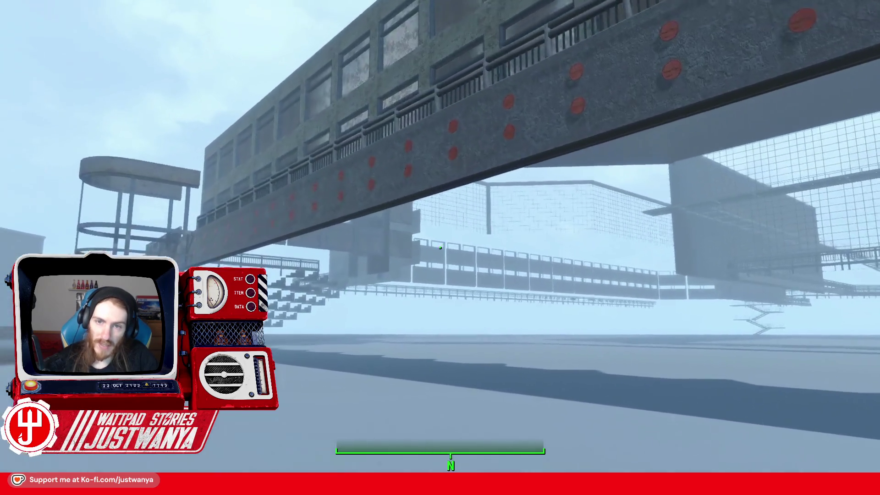
key("s")
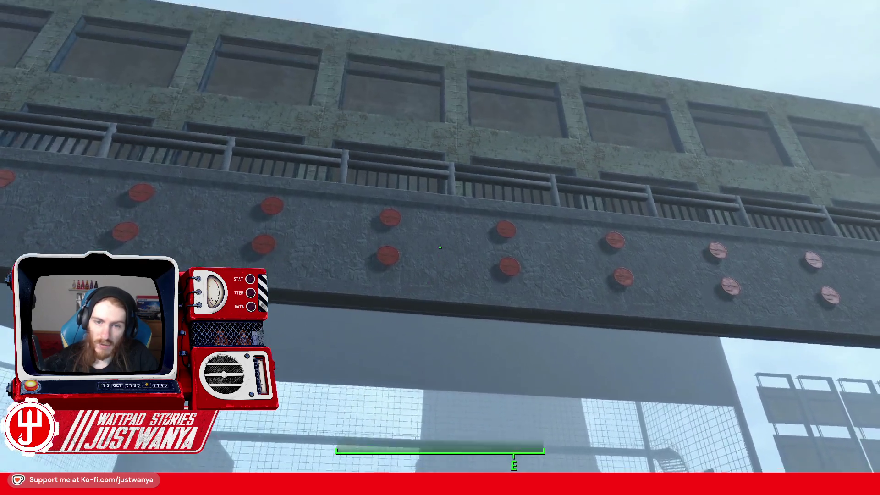
key("w")
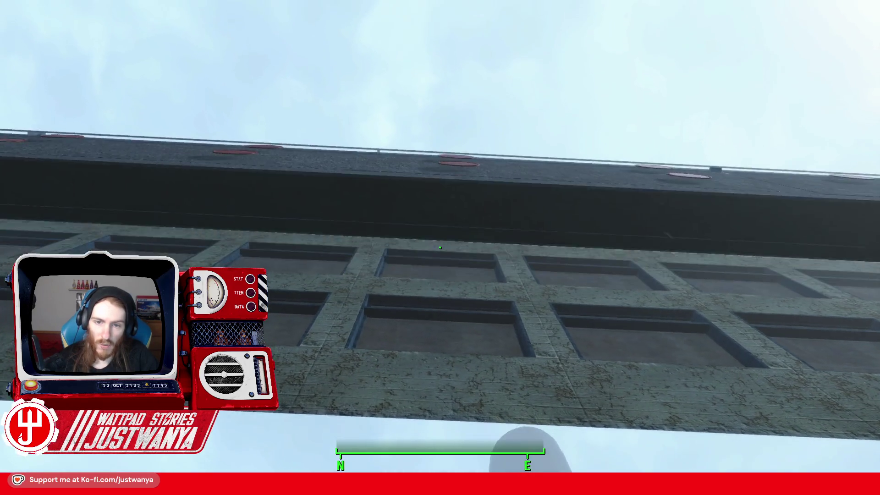
key("w")
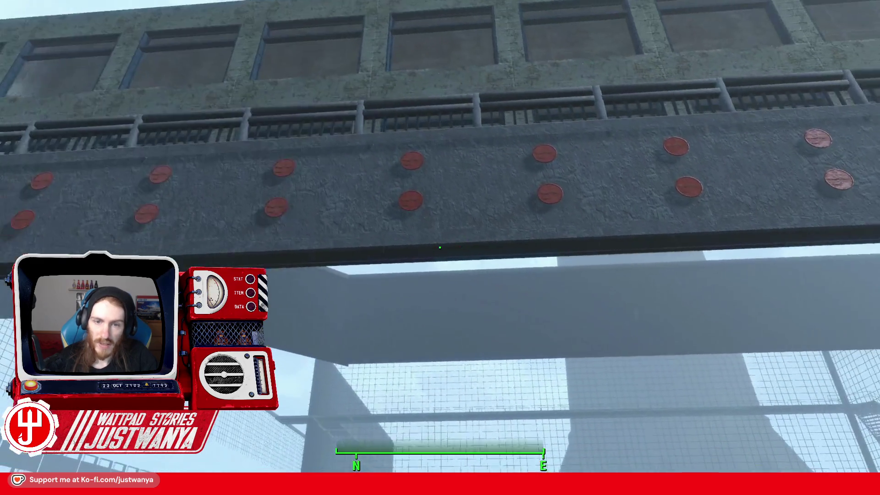
Step: Climb the wide stairs toward the building and circle around the elevator tower
key("s")
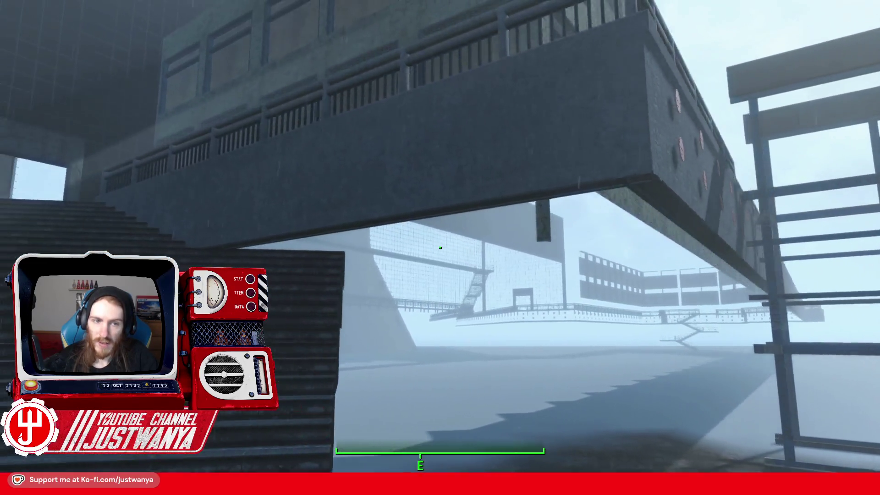
key("w")
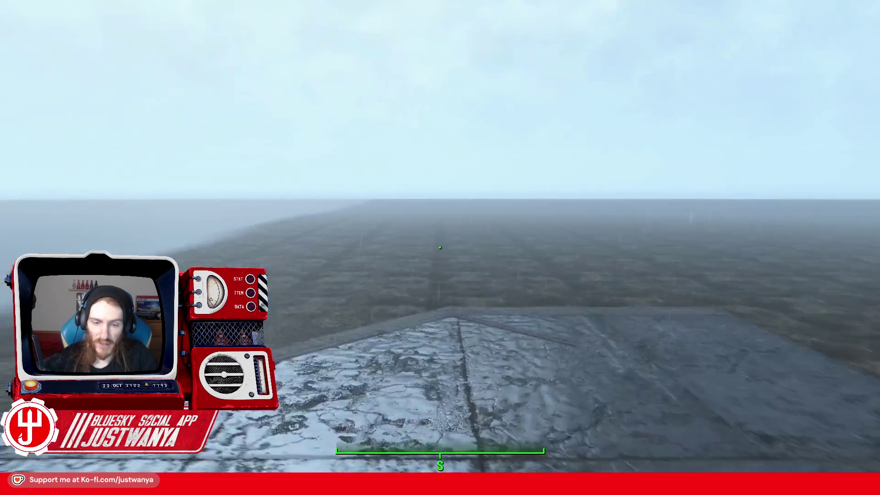
key("d")
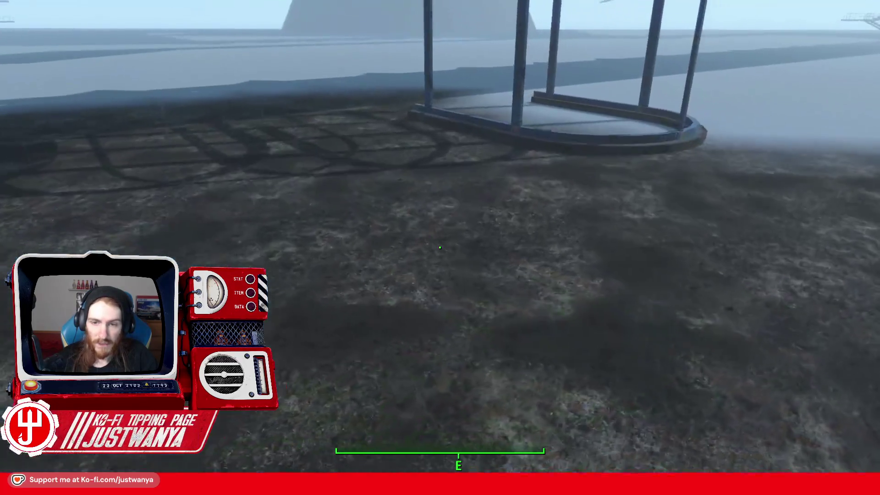
key("w")
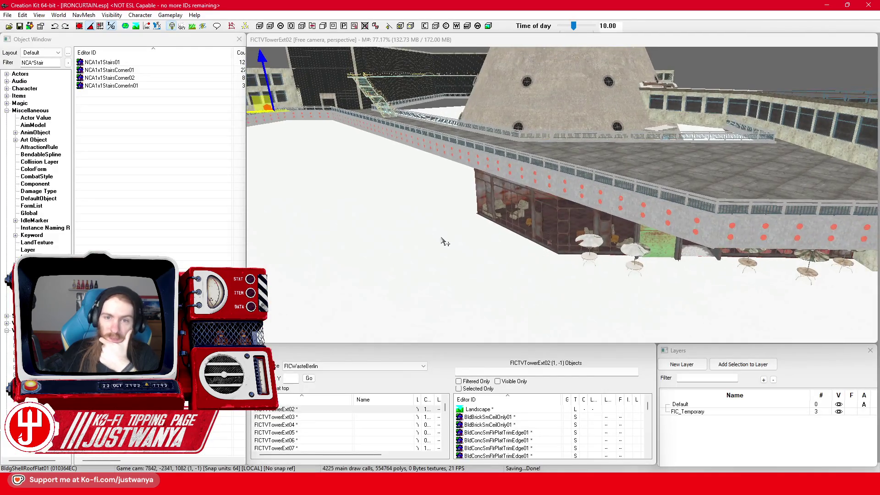
Step: Refocus the Creation Kit view on the elevator building and save the IRONCURTAIN plugin with Ctrl+S
key("f")
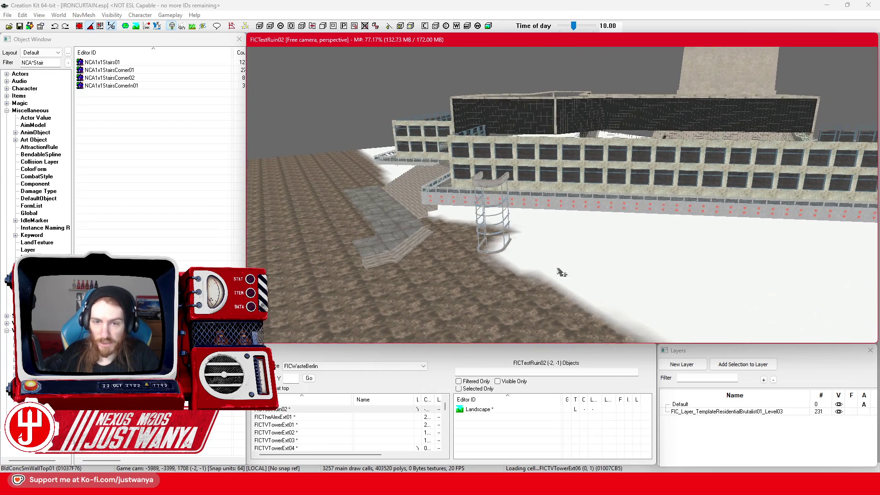
key("ctrl+s")
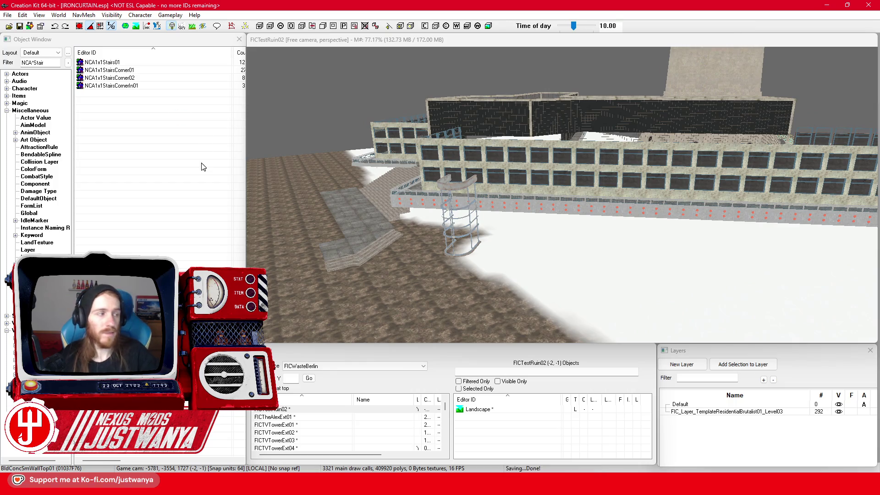
left_click(486, 489)
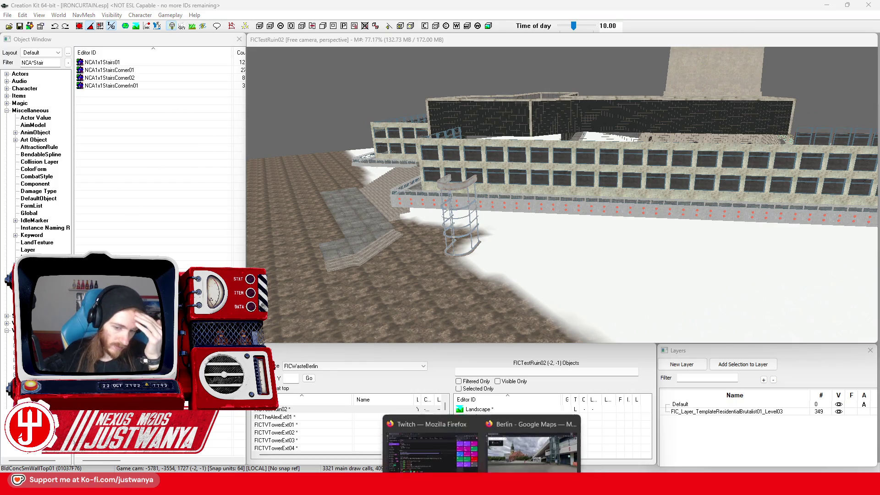